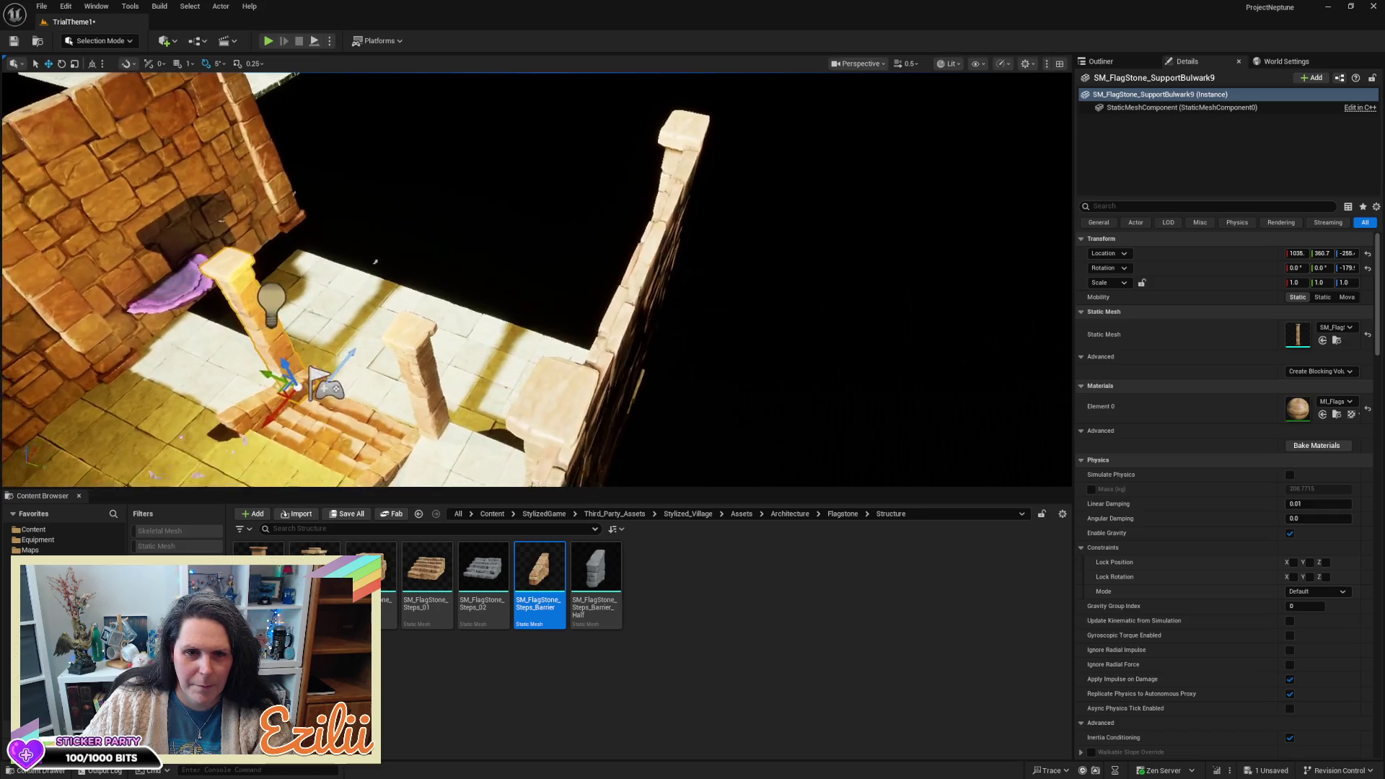
# Step: Select both flagstone walls and lift them about 5 units along Z
pyautogui.click(271, 205)
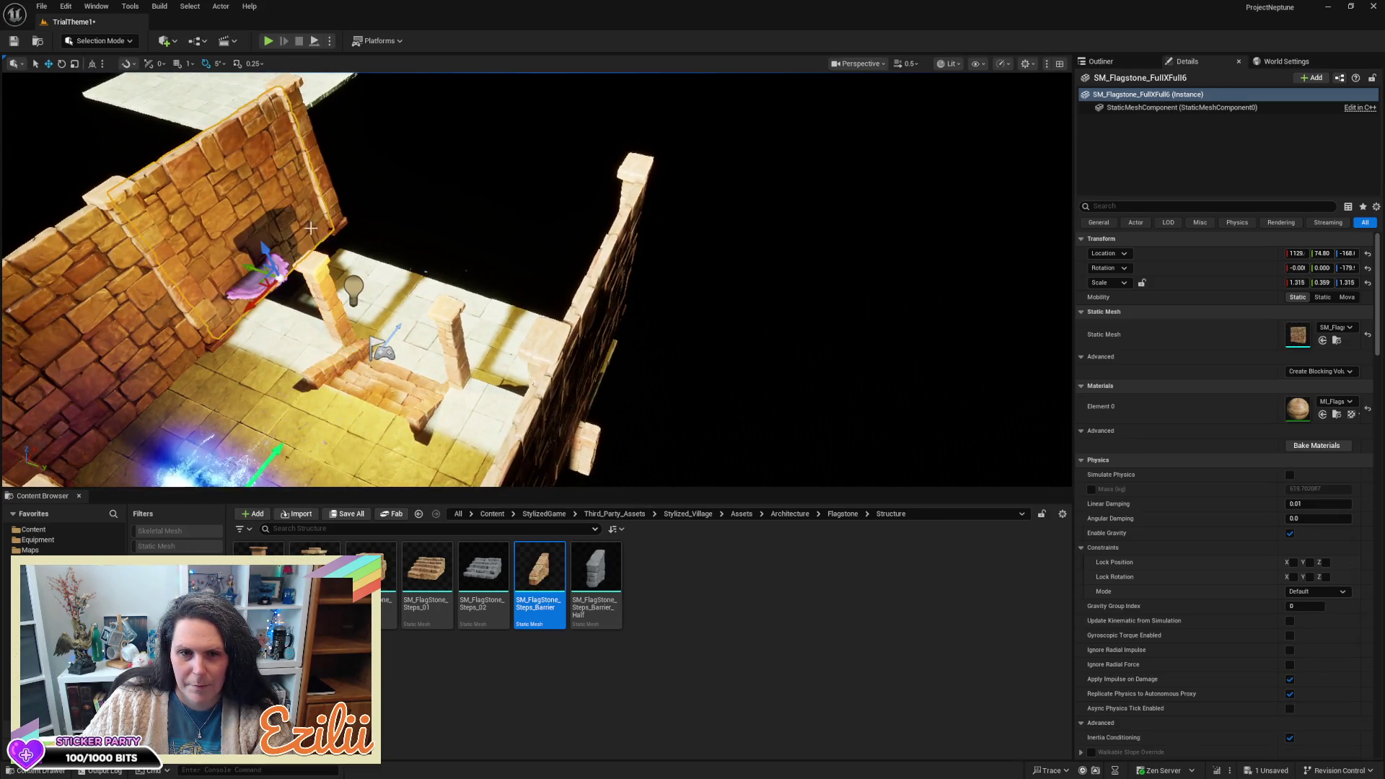
pyautogui.keyDown('ctrl'); pyautogui.click(604, 283); pyautogui.keyUp('ctrl')
pyautogui.moveTo(512, 227)
pyautogui.mouseDown()
pyautogui.moveTo(466, 86)
pyautogui.moveTo(465, 173)
pyautogui.moveTo(509, 220)
pyautogui.moveTo(498, 202)
pyautogui.moveTo(469, 245)
pyautogui.moveTo(476, 456)
pyautogui.mouseUp()
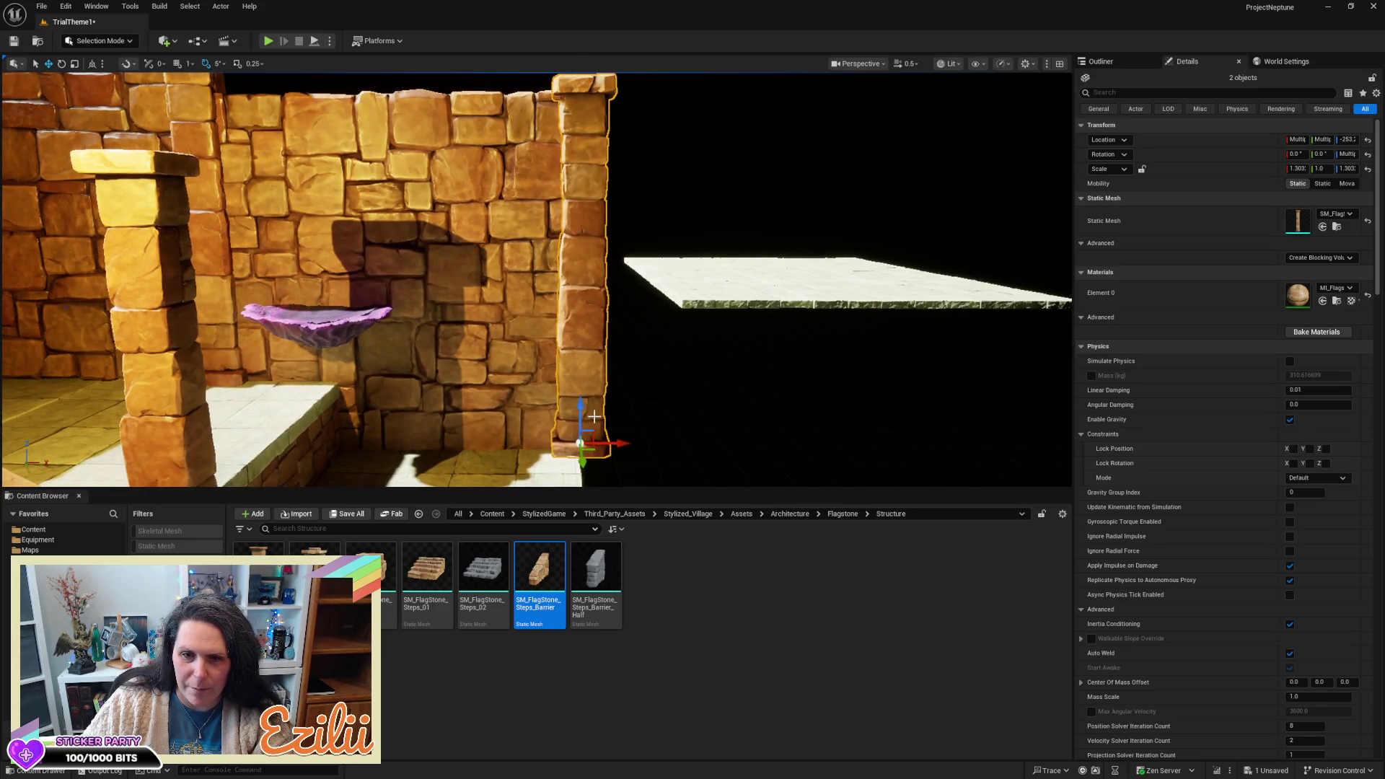
pyautogui.moveTo(582, 416); pyautogui.dragTo(578, 412)
pyautogui.moveTo(868, 281); pyautogui.dragTo(868, 282)
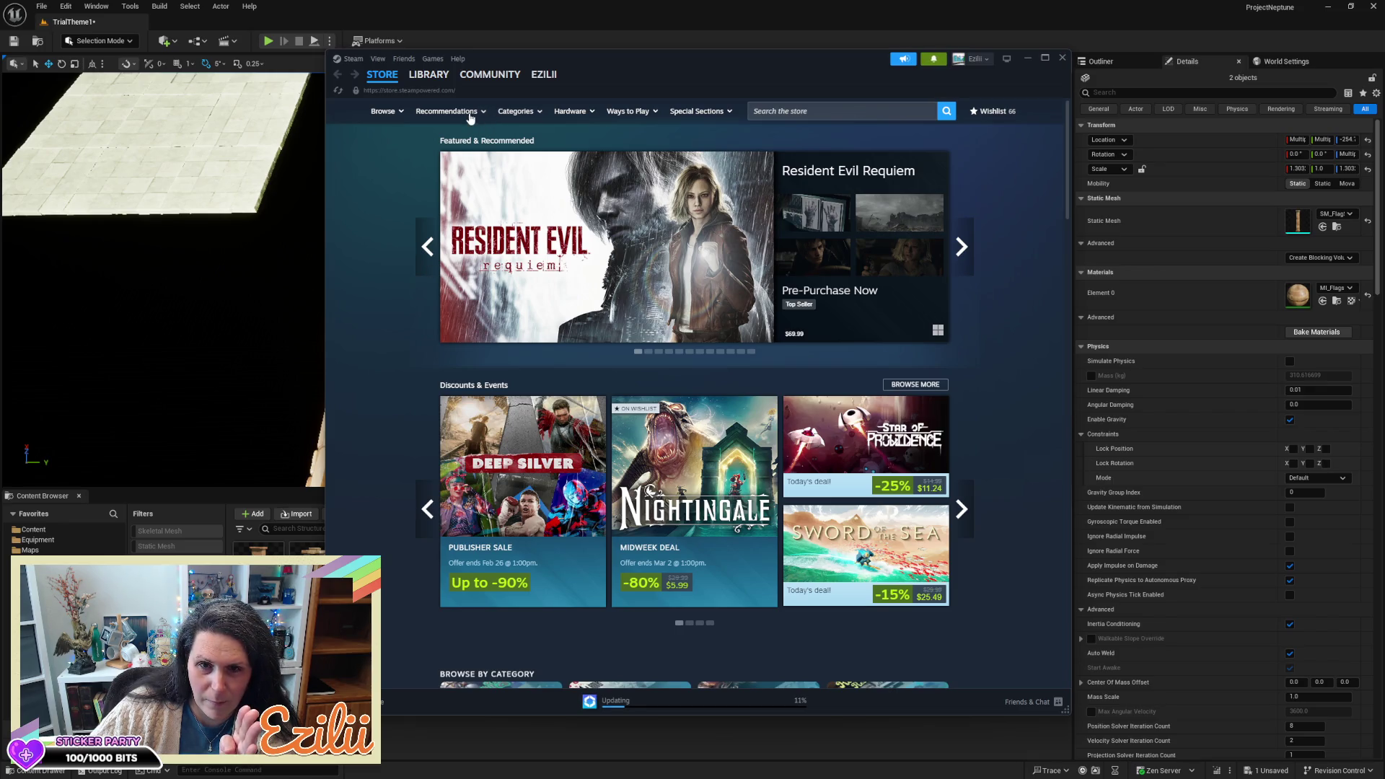
# Step: Switch Steam to the Library and scroll down through the game list
pyautogui.click(437, 75)
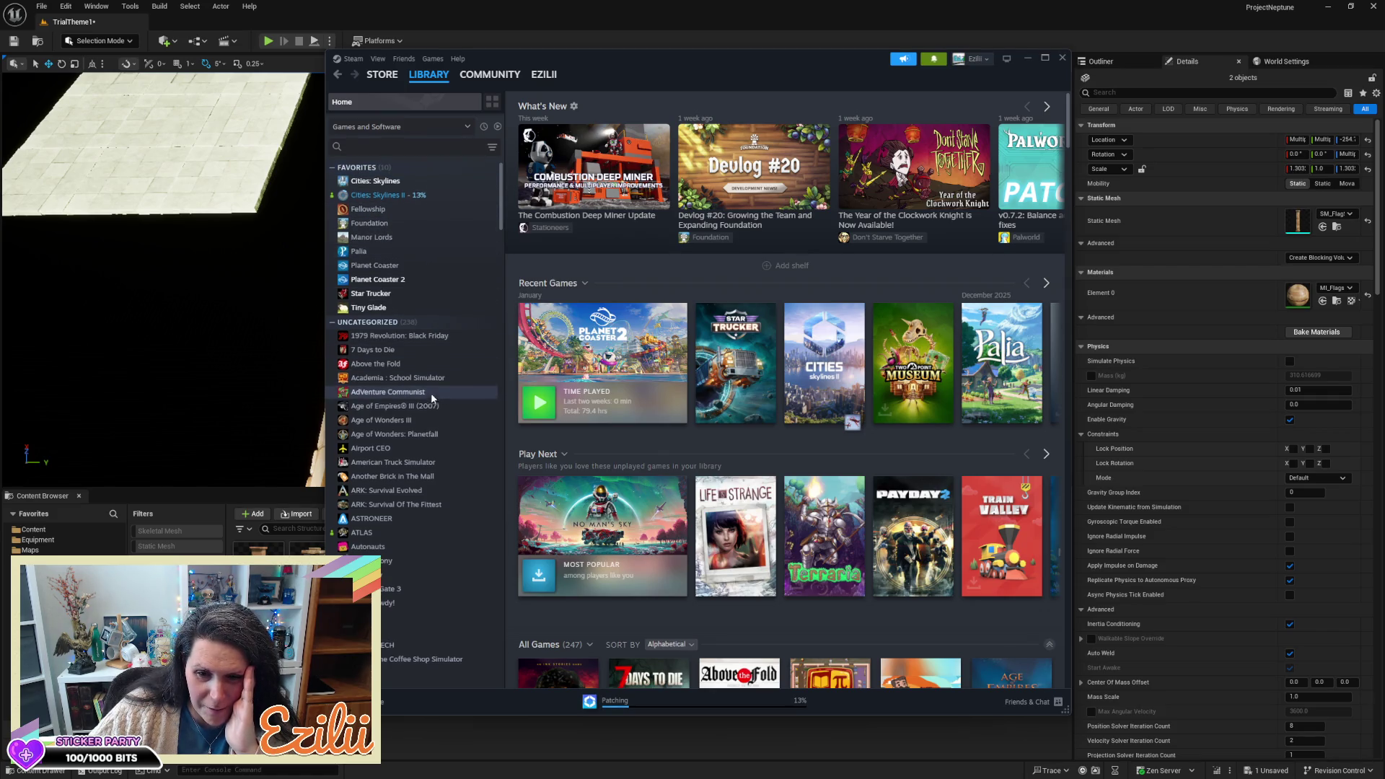
pyautogui.scroll(-2, 431, 394)
pyautogui.scroll(-1, 432, 396)
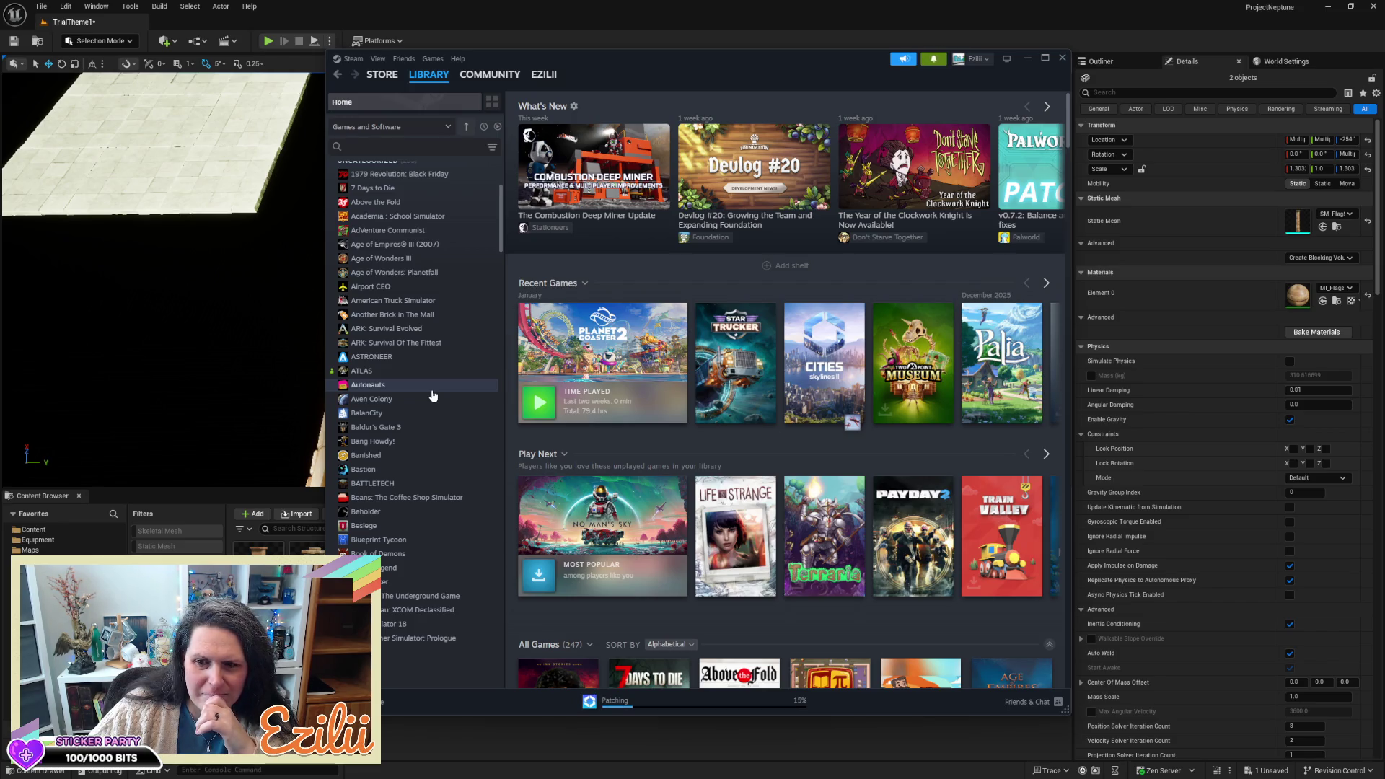
pyautogui.scroll(-2, 433, 396)
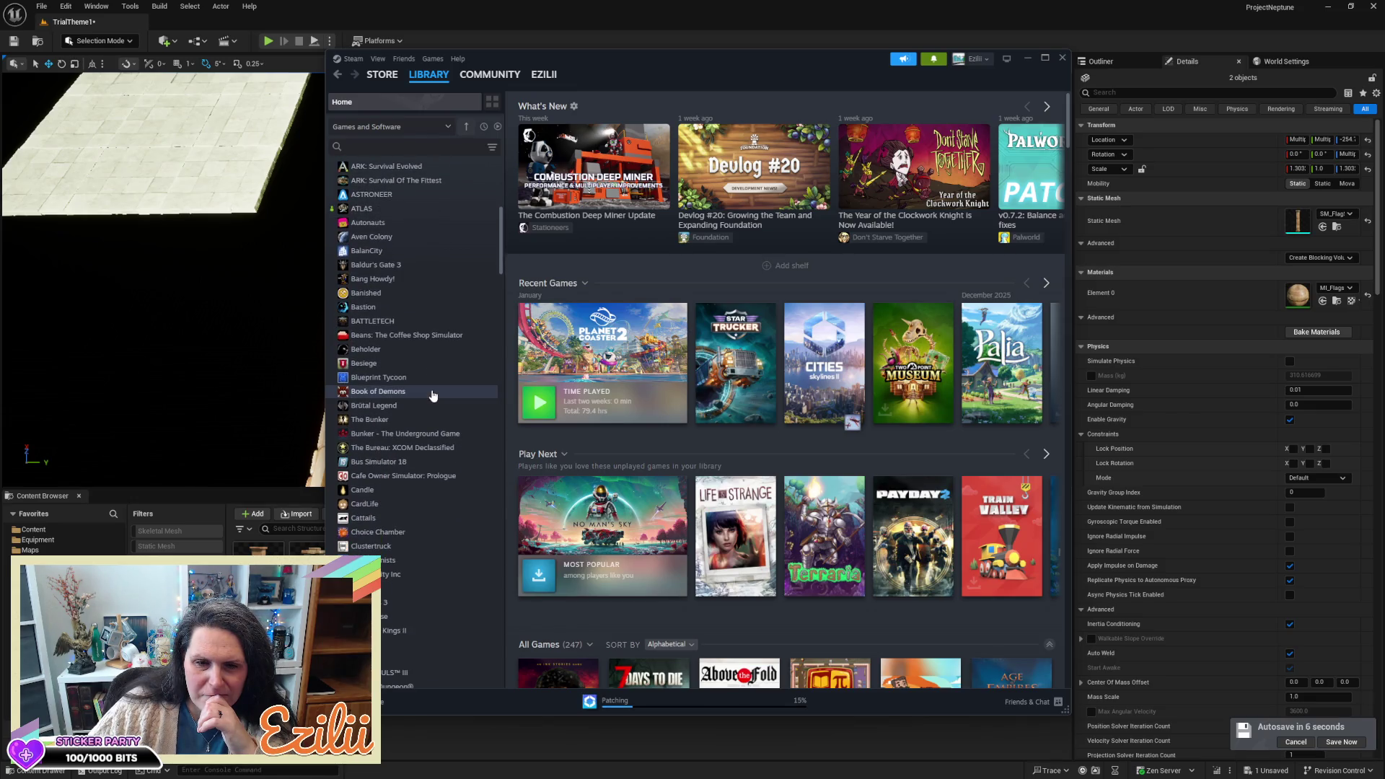
pyautogui.scroll(-1, 433, 396)
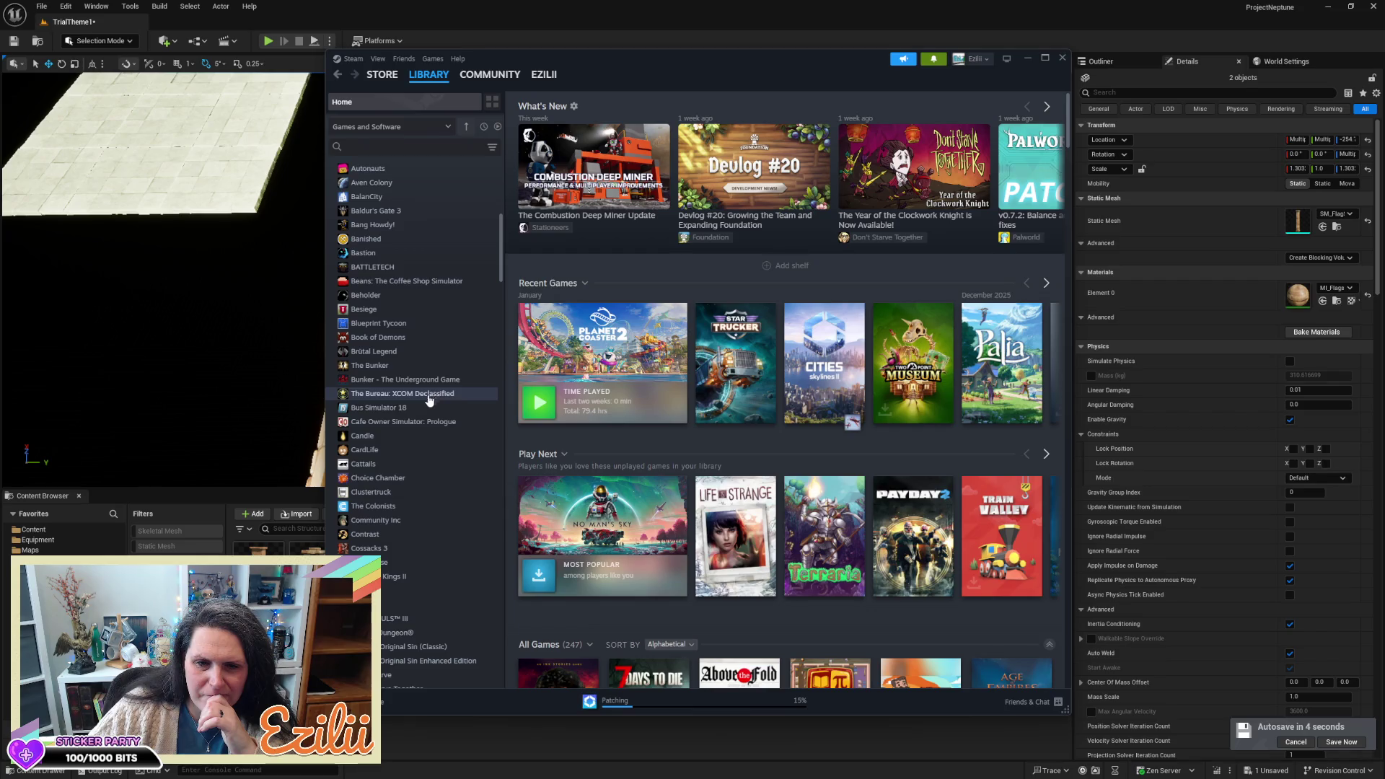
pyautogui.scroll(-1, 398, 466)
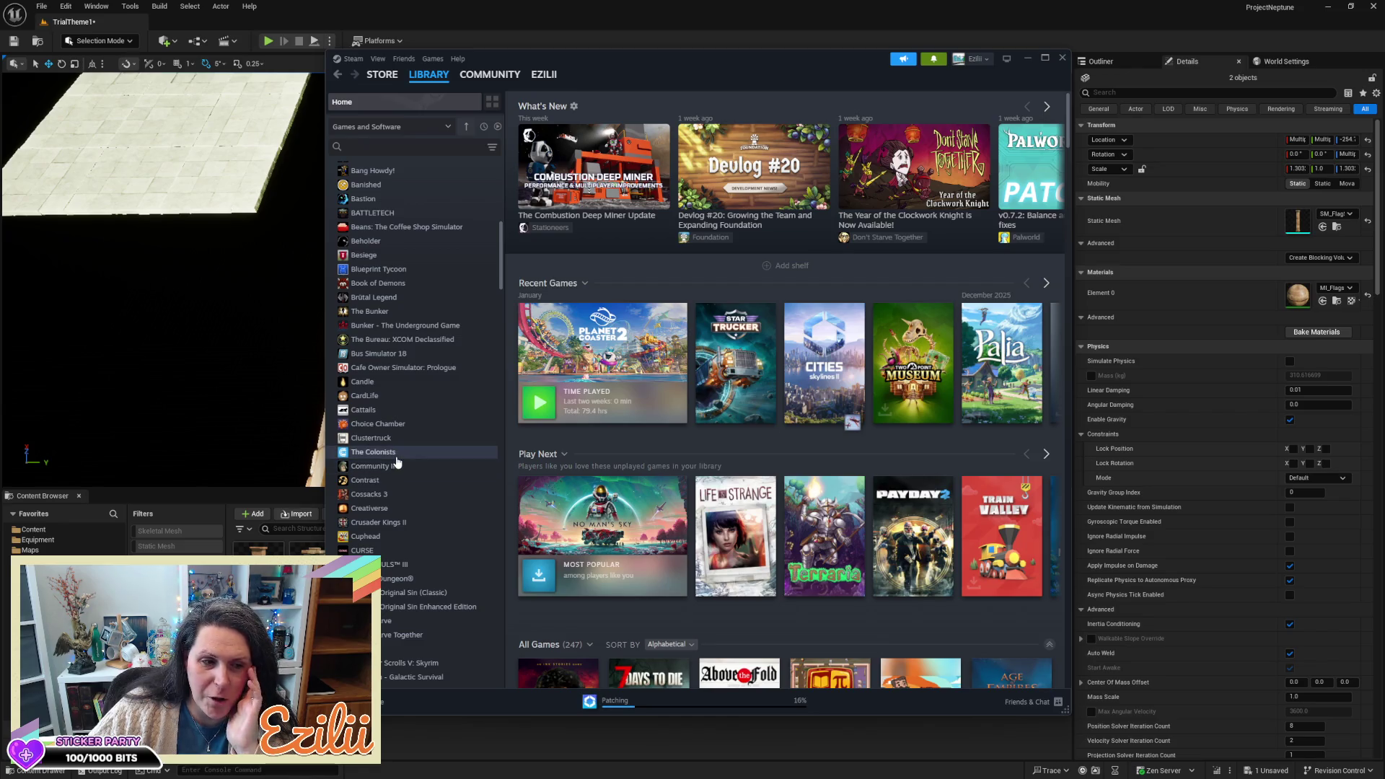
pyautogui.scroll(-1, 396, 460)
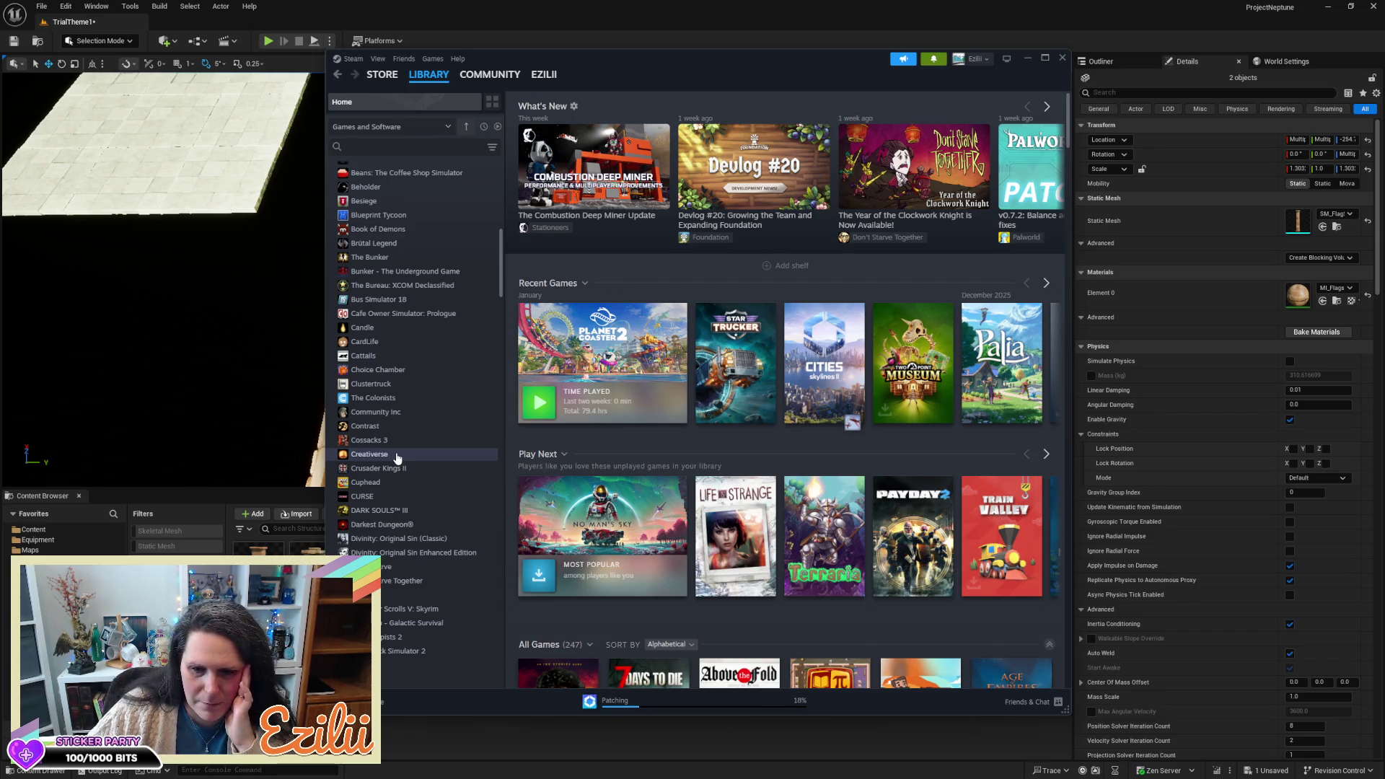
pyautogui.scroll(-3, 640, 491)
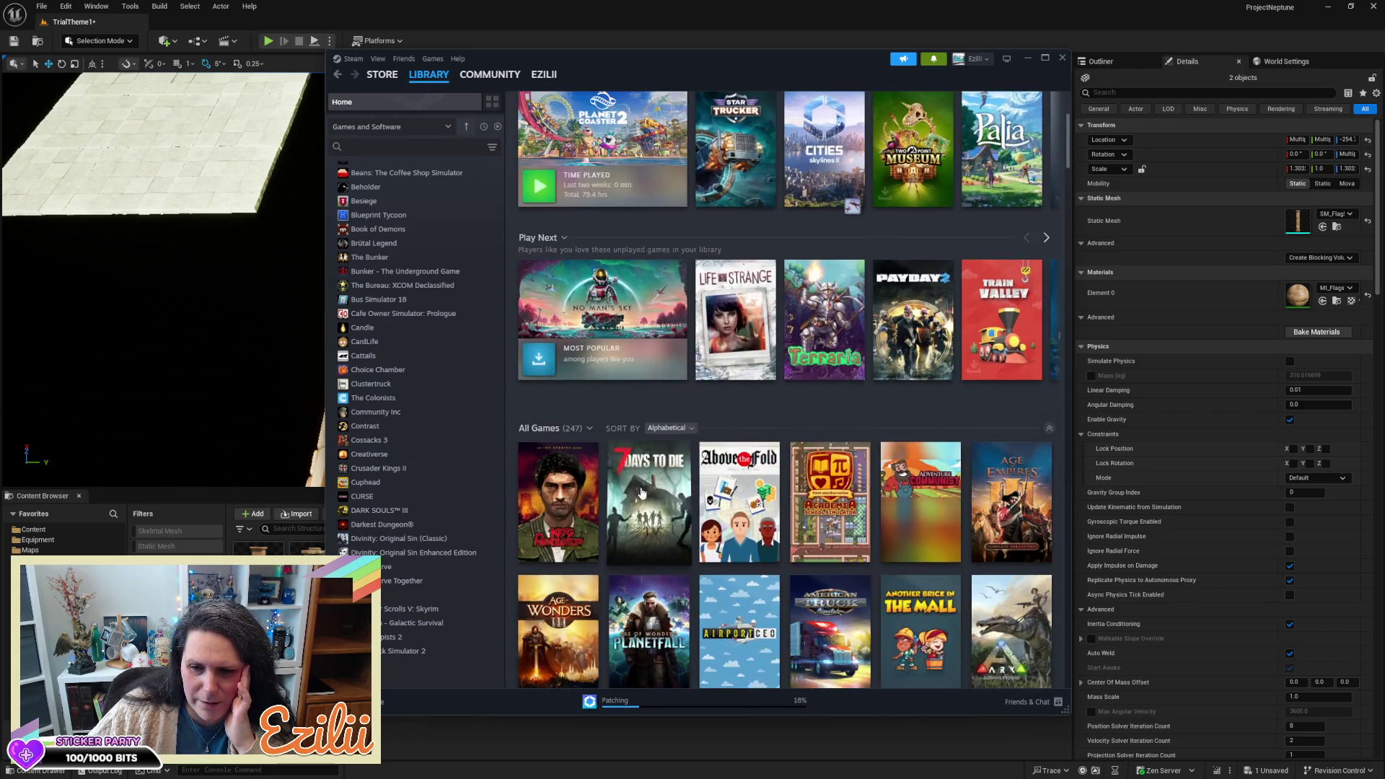
pyautogui.scroll(-3, 476, 426)
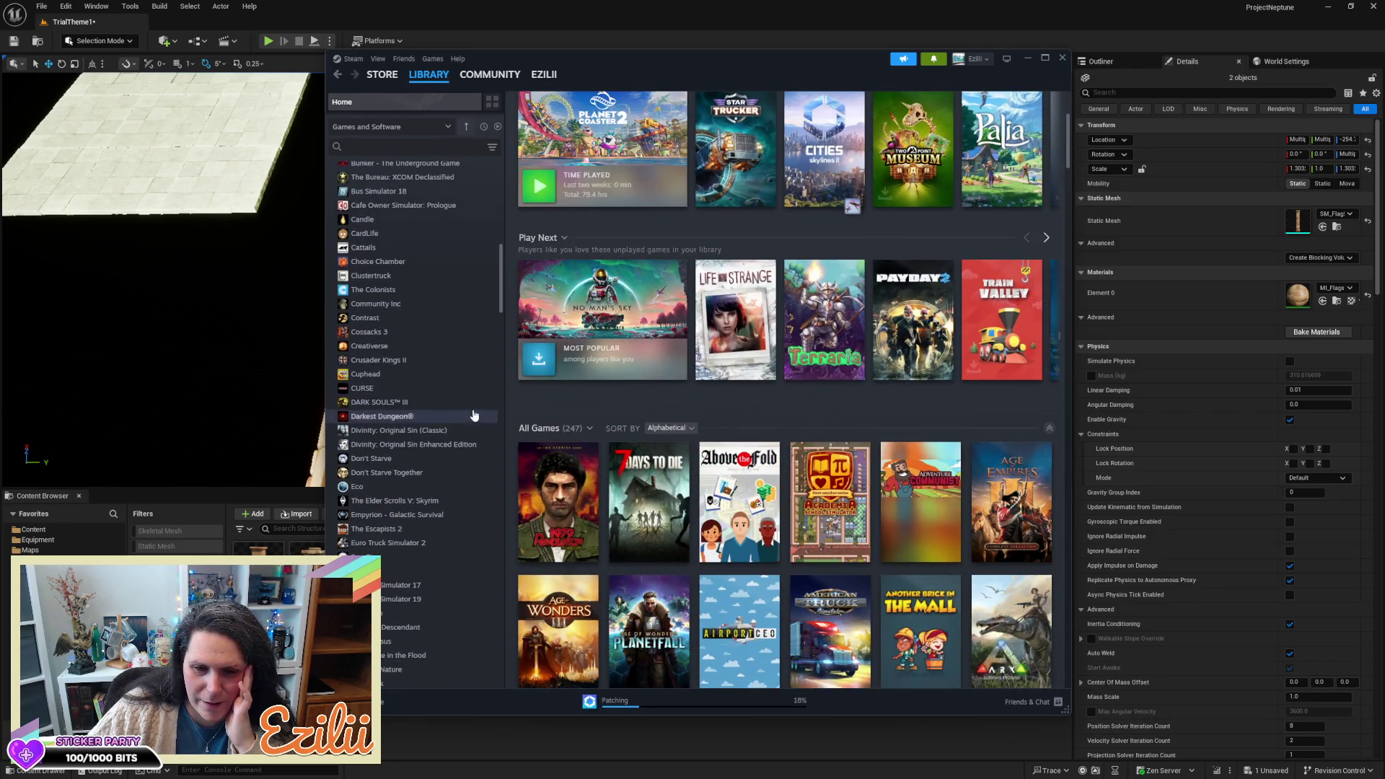
pyautogui.scroll(-1, 473, 415)
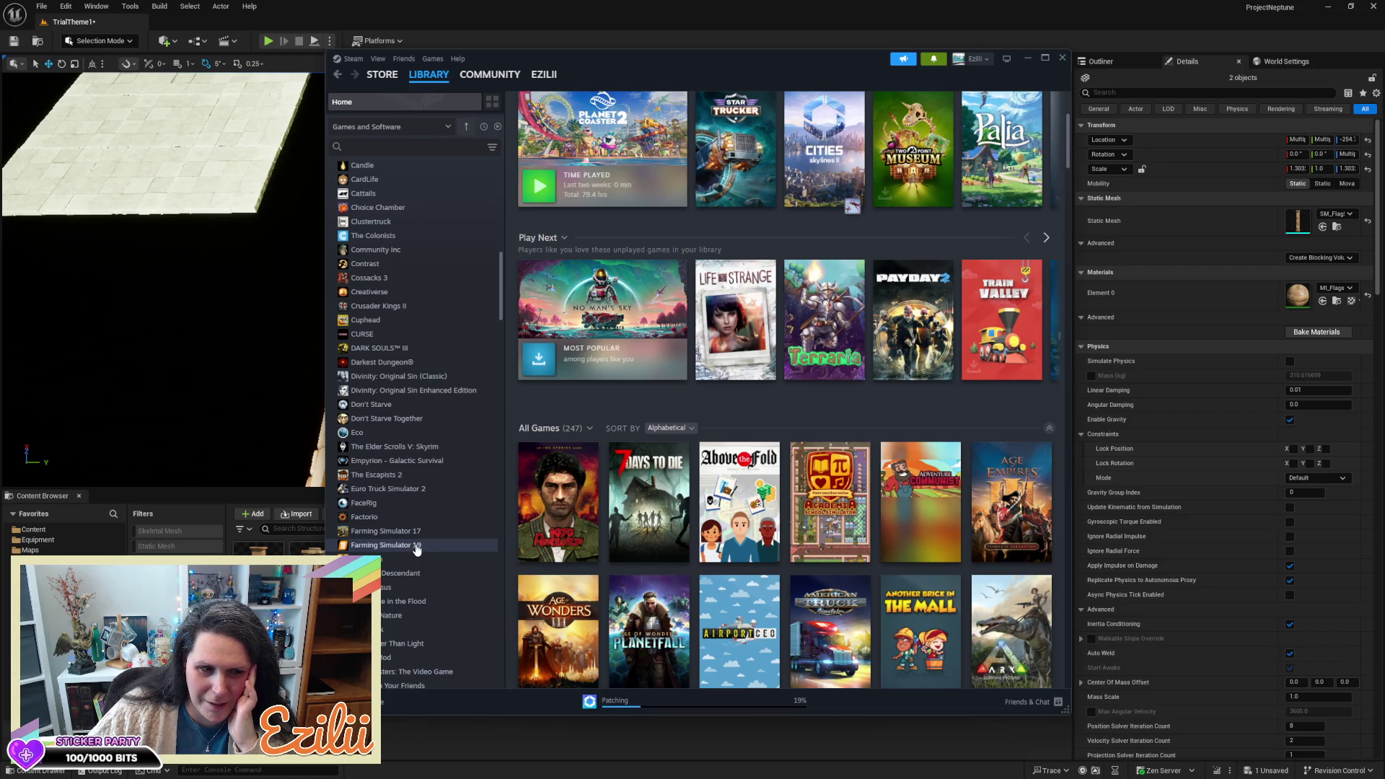
pyautogui.scroll(-3, 425, 541)
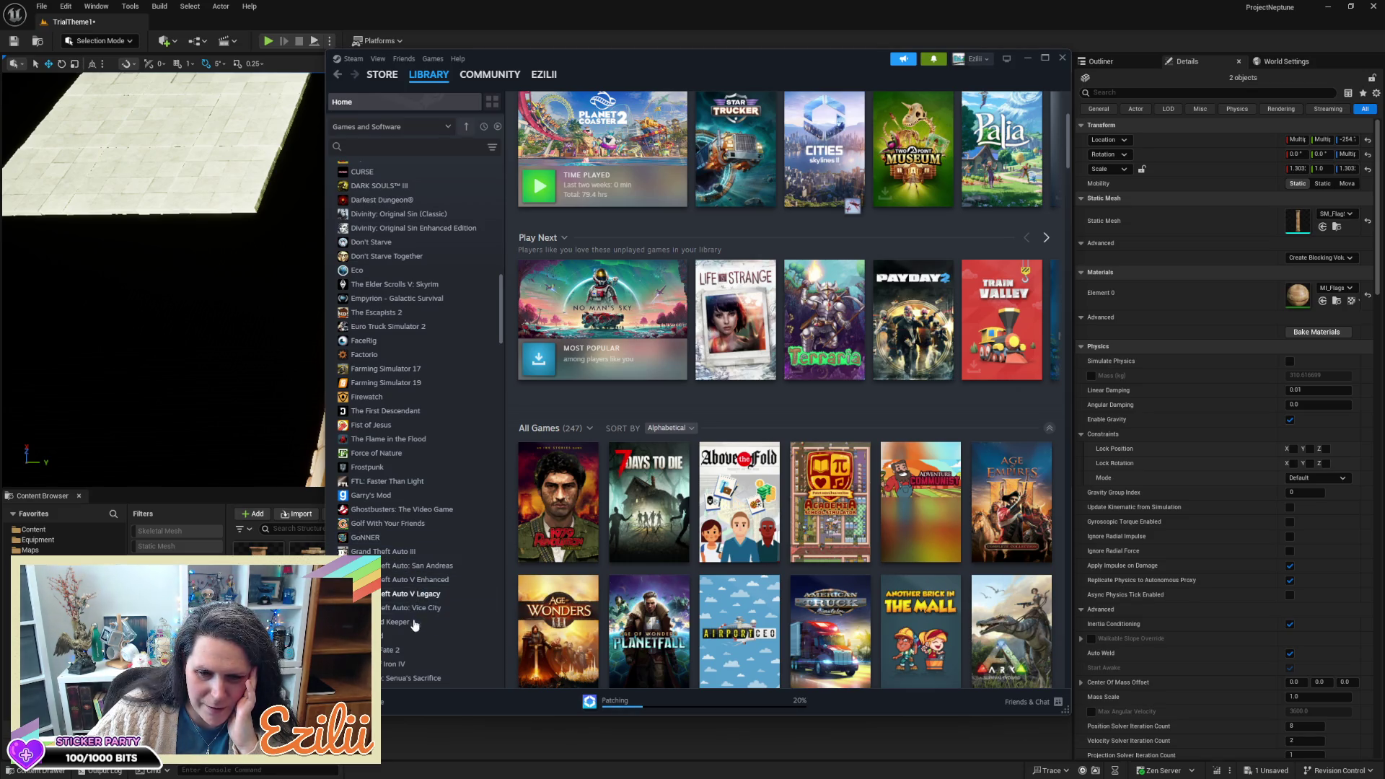
pyautogui.scroll(-2, 412, 620)
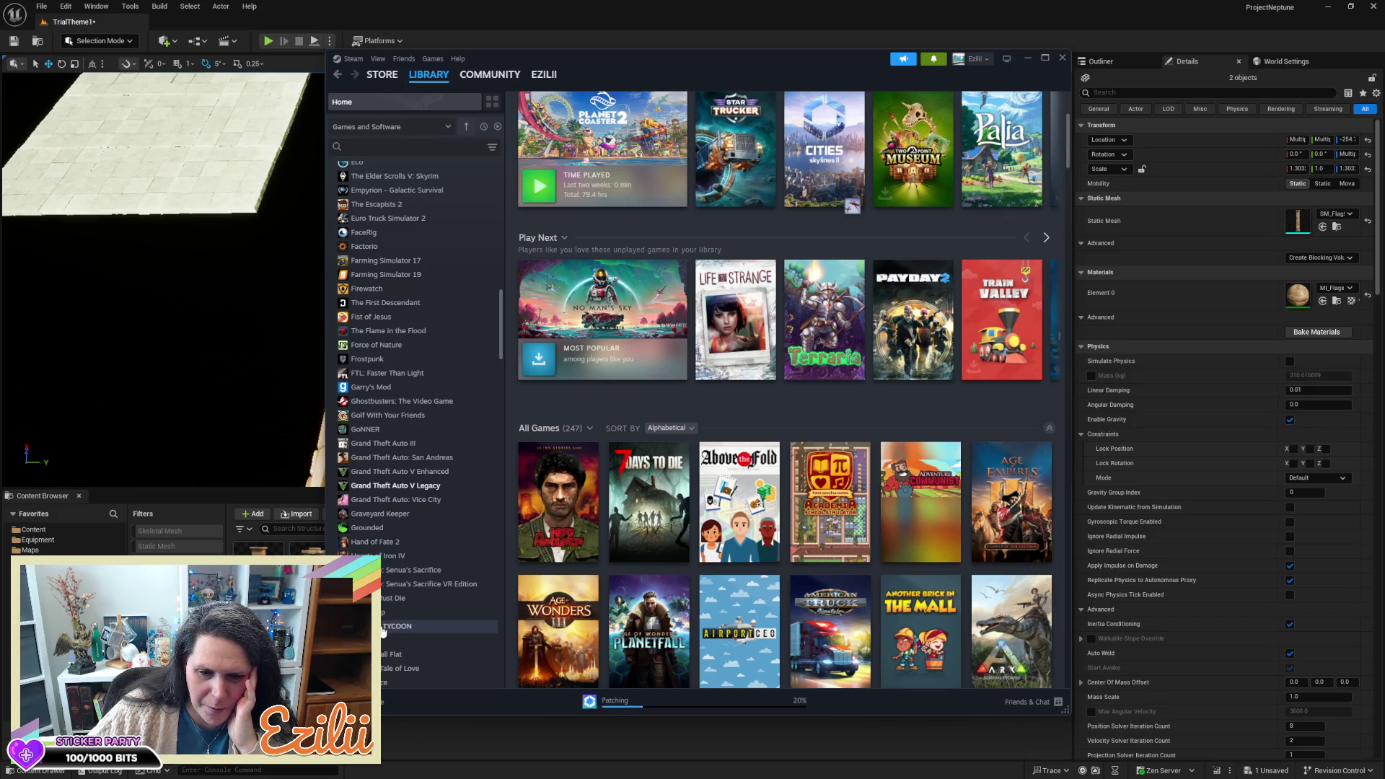
# Step: Open the Hue page, then scroll the library list and open LIMBO's page
pyautogui.click(393, 639)
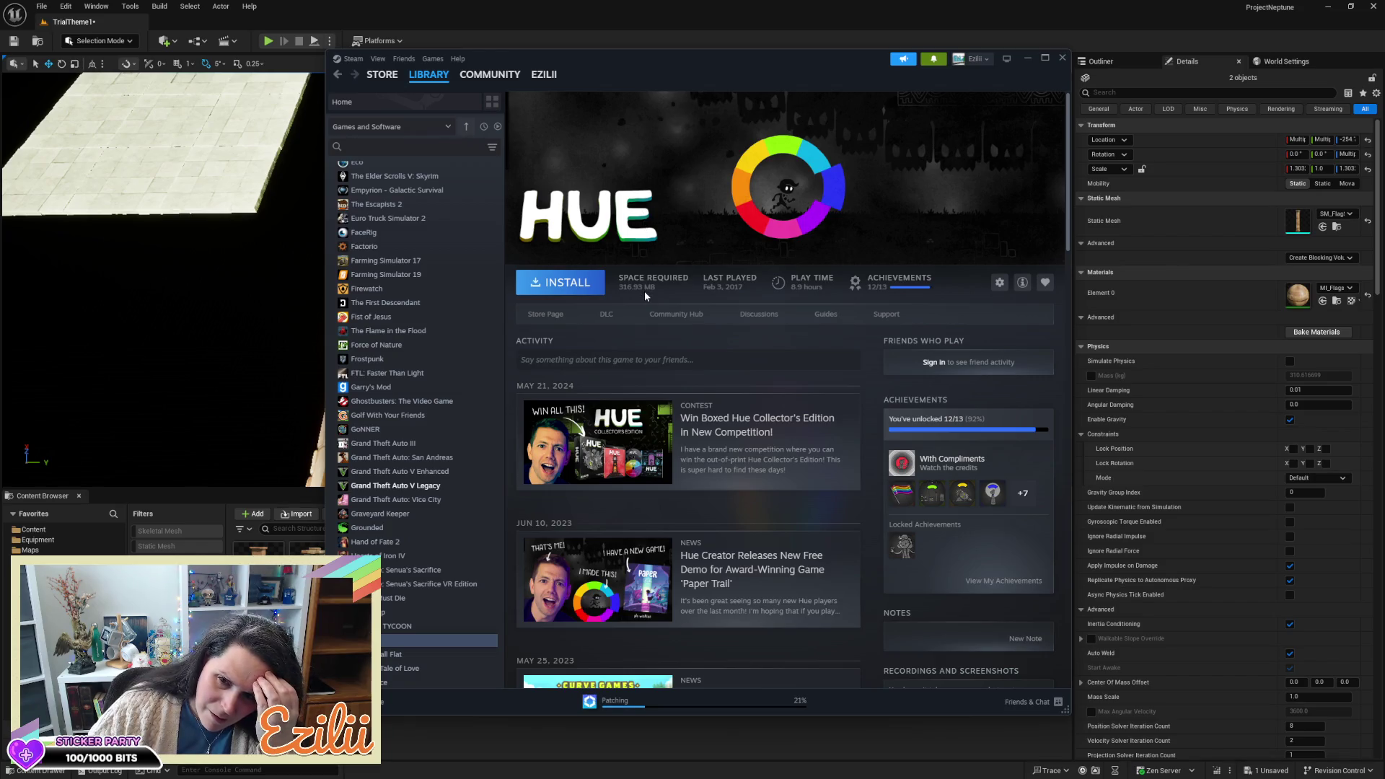
pyautogui.scroll(-1, 643, 292)
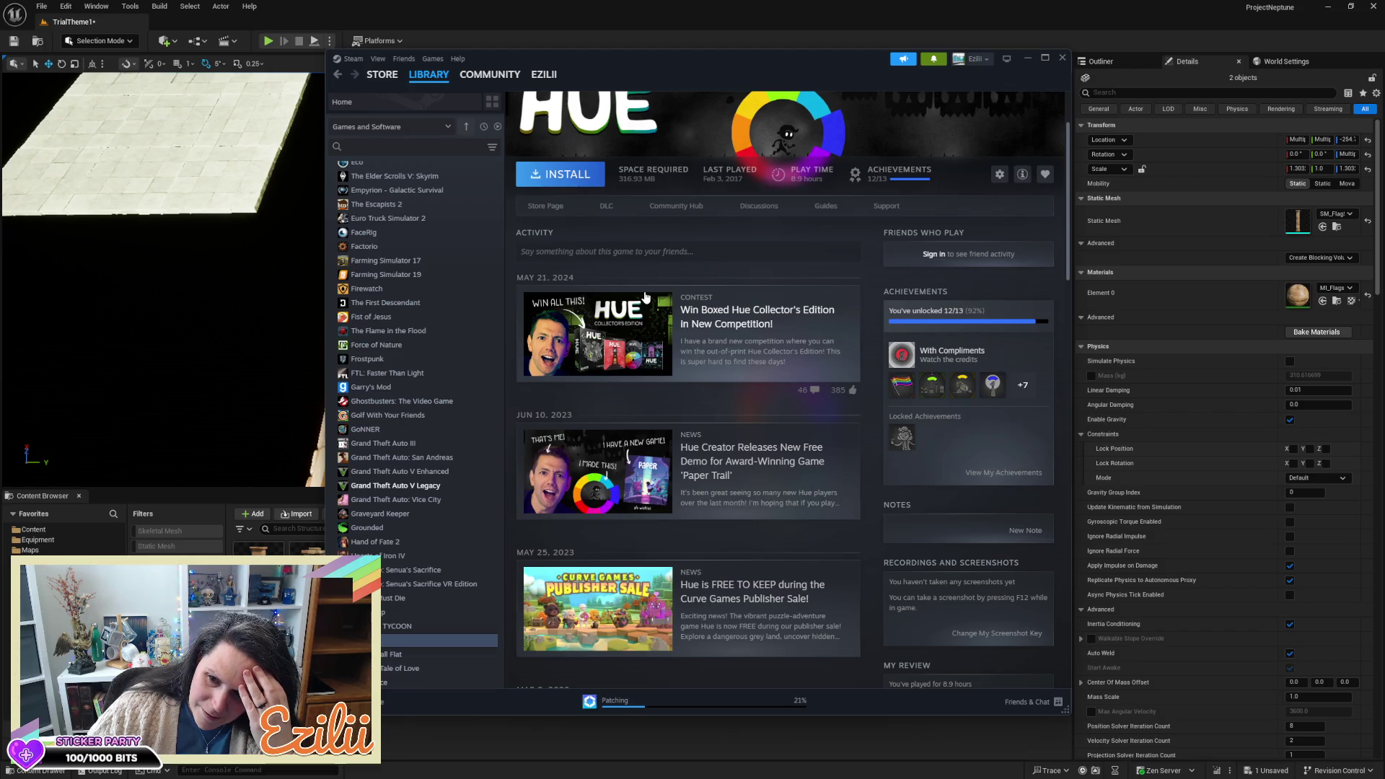
pyautogui.scroll(1, 645, 296)
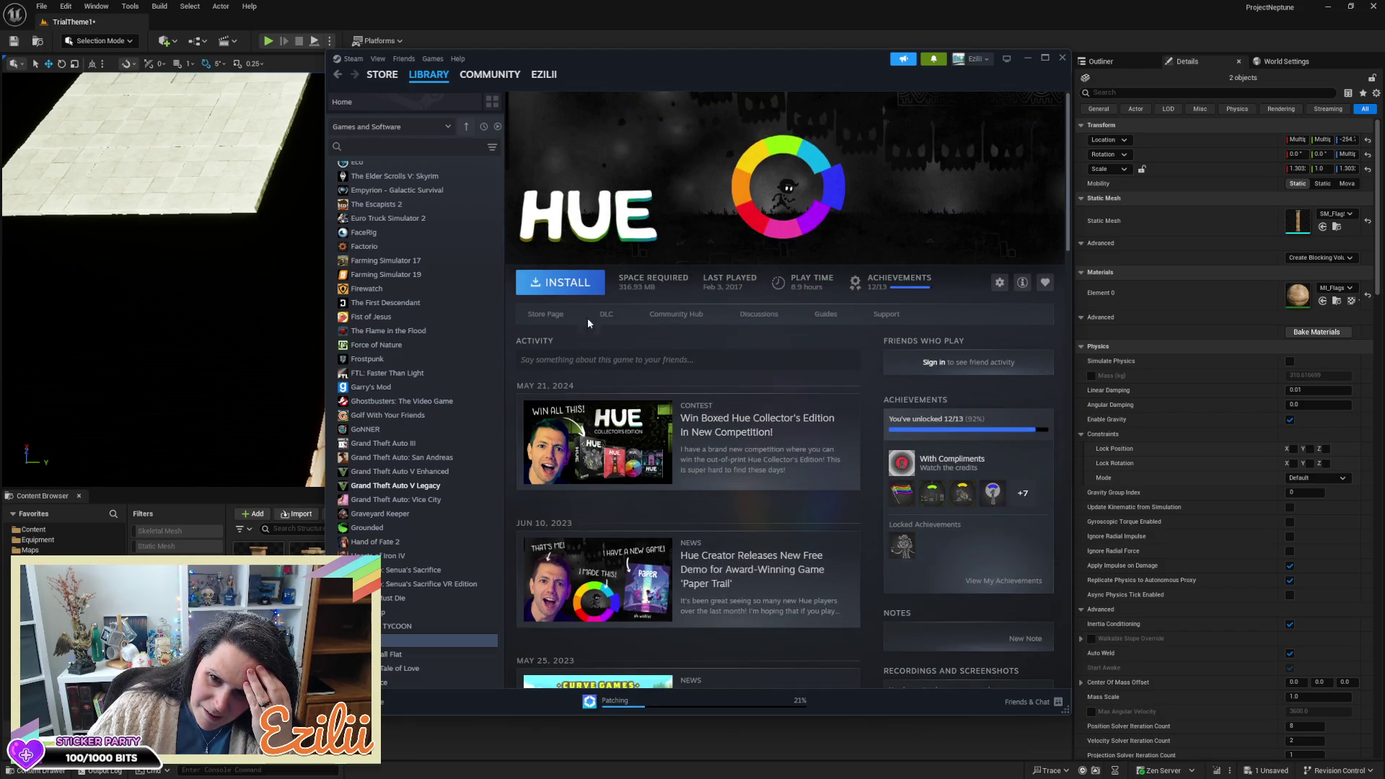
pyautogui.scroll(-3, 418, 360)
pyautogui.scroll(-5, 411, 424)
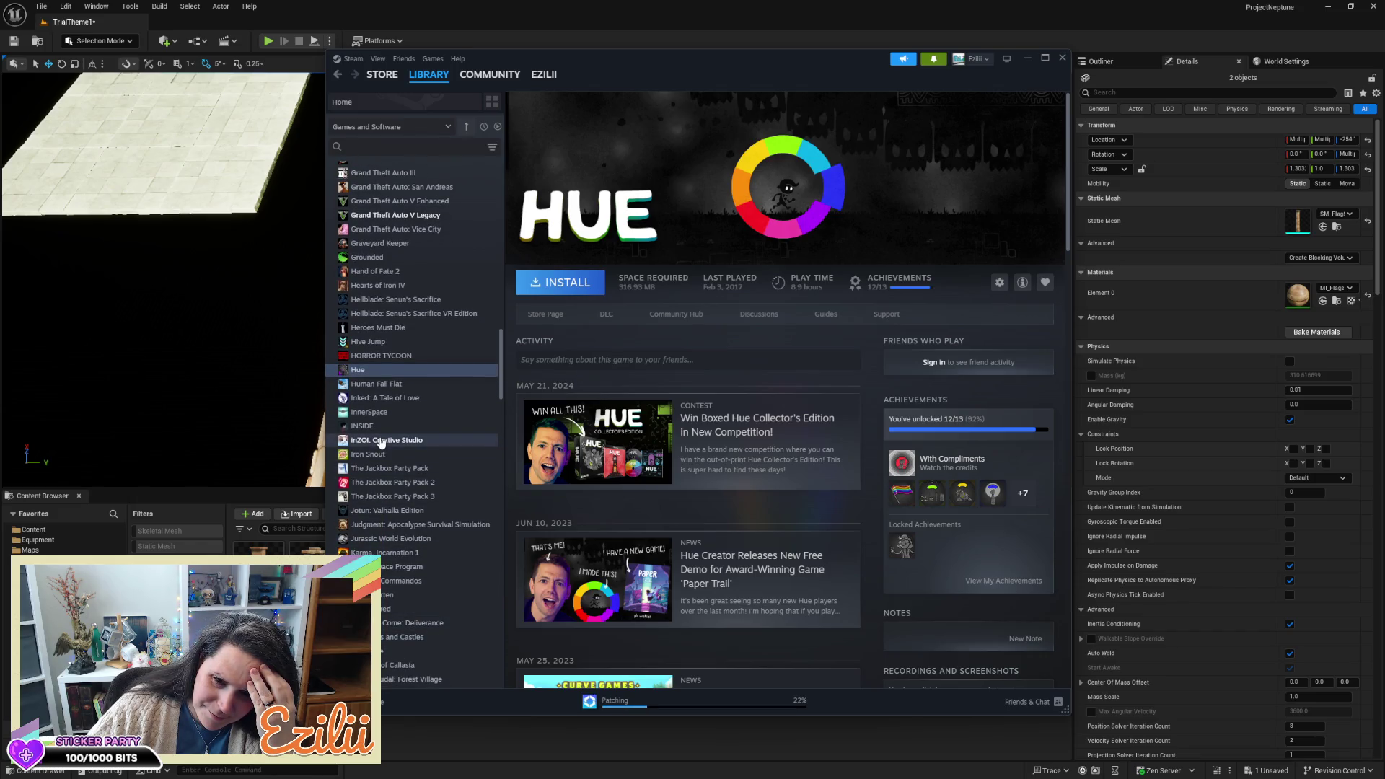
pyautogui.scroll(-2, 381, 443)
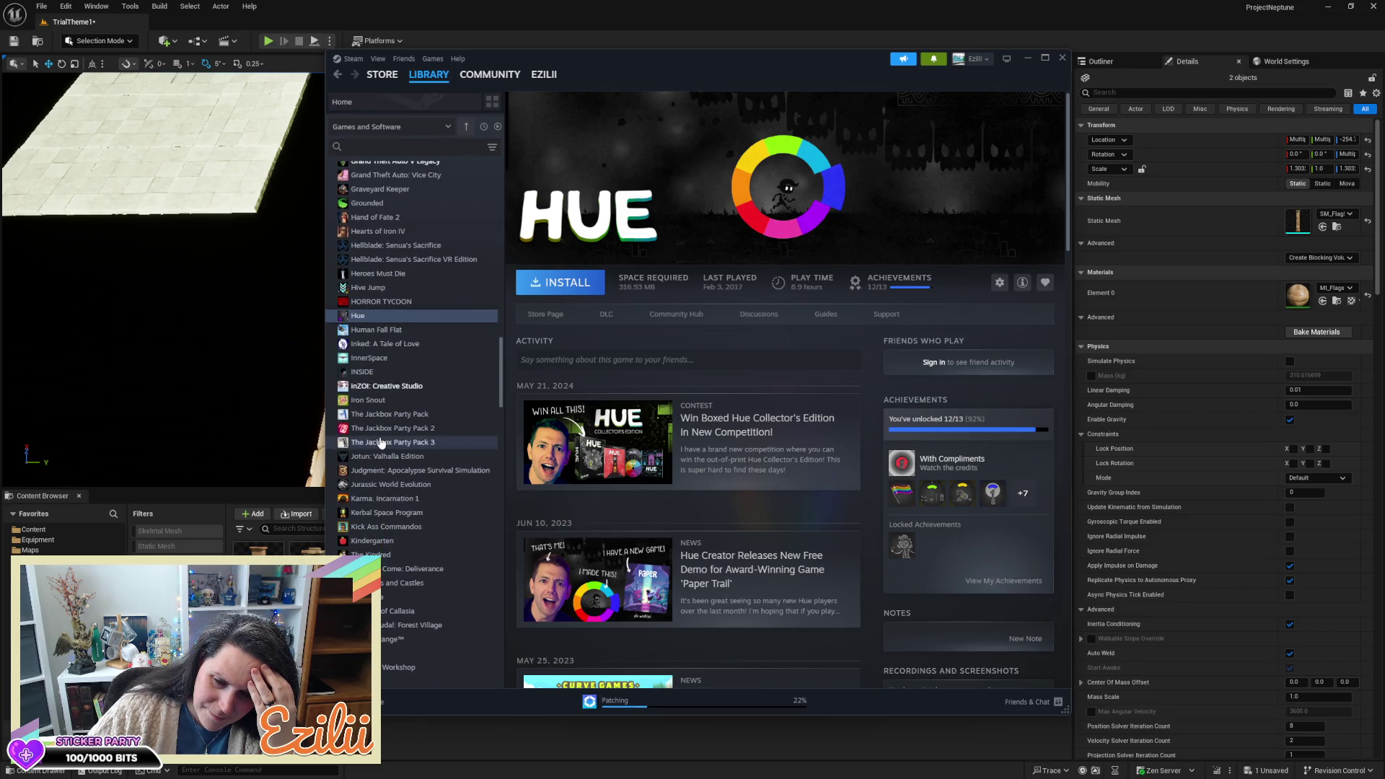
pyautogui.scroll(-4, 381, 443)
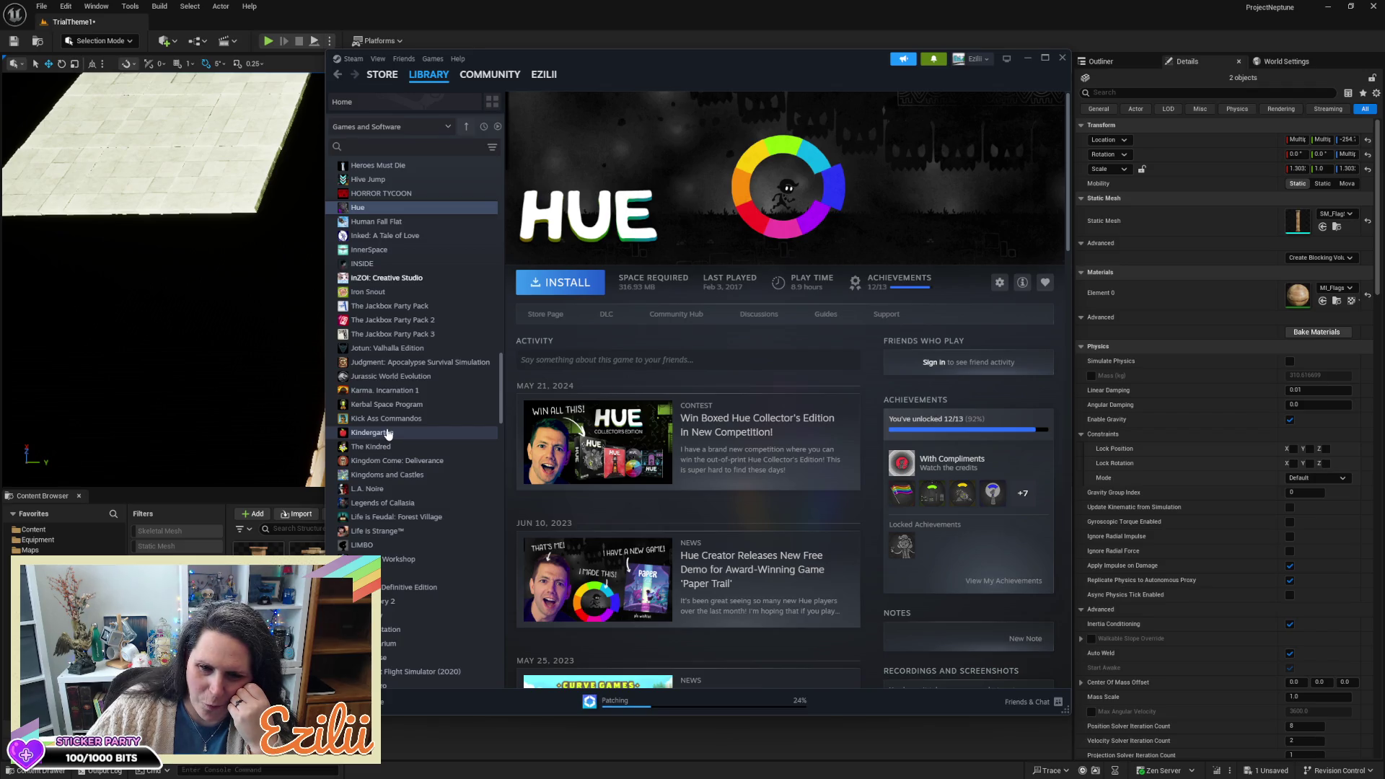
pyautogui.click(368, 544)
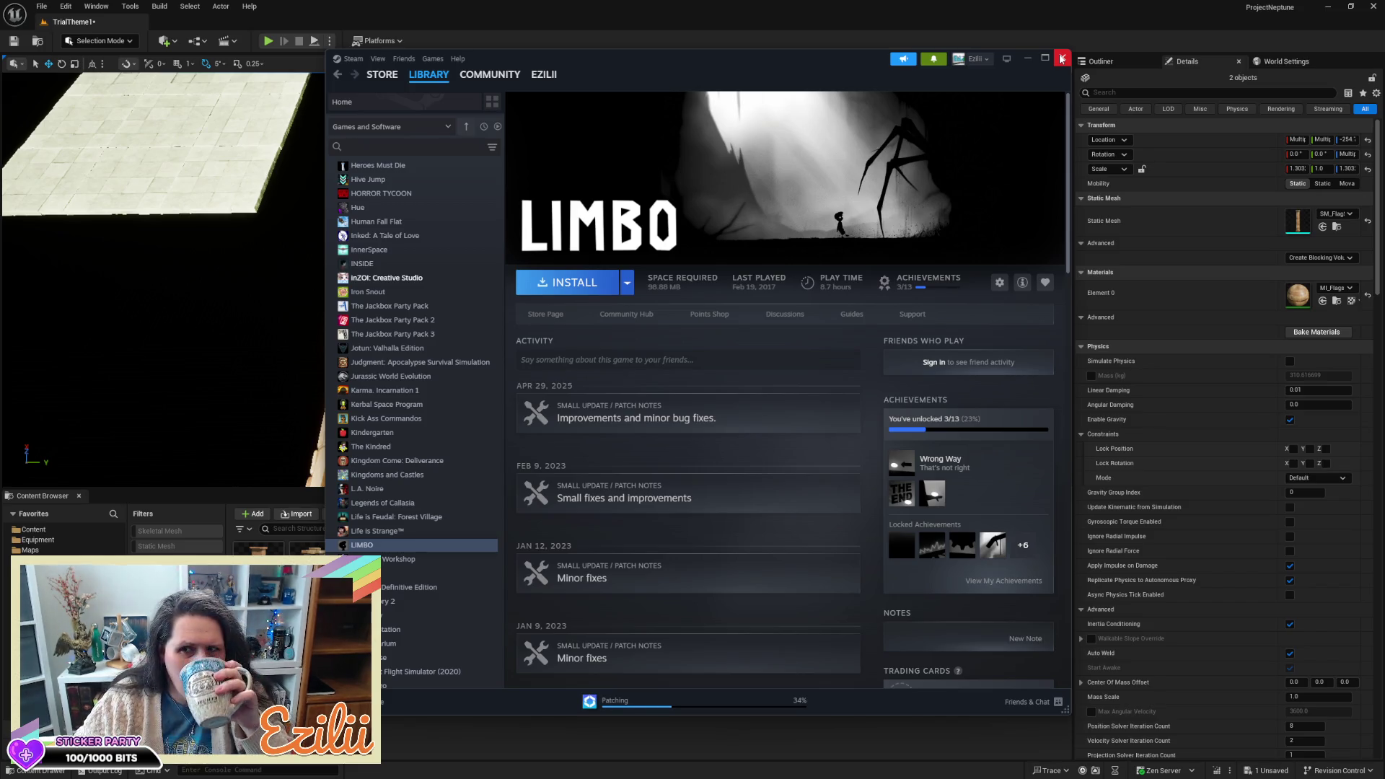
# Step: Close Steam and select the half-size wall block beside the steps
pyautogui.click(1062, 59)
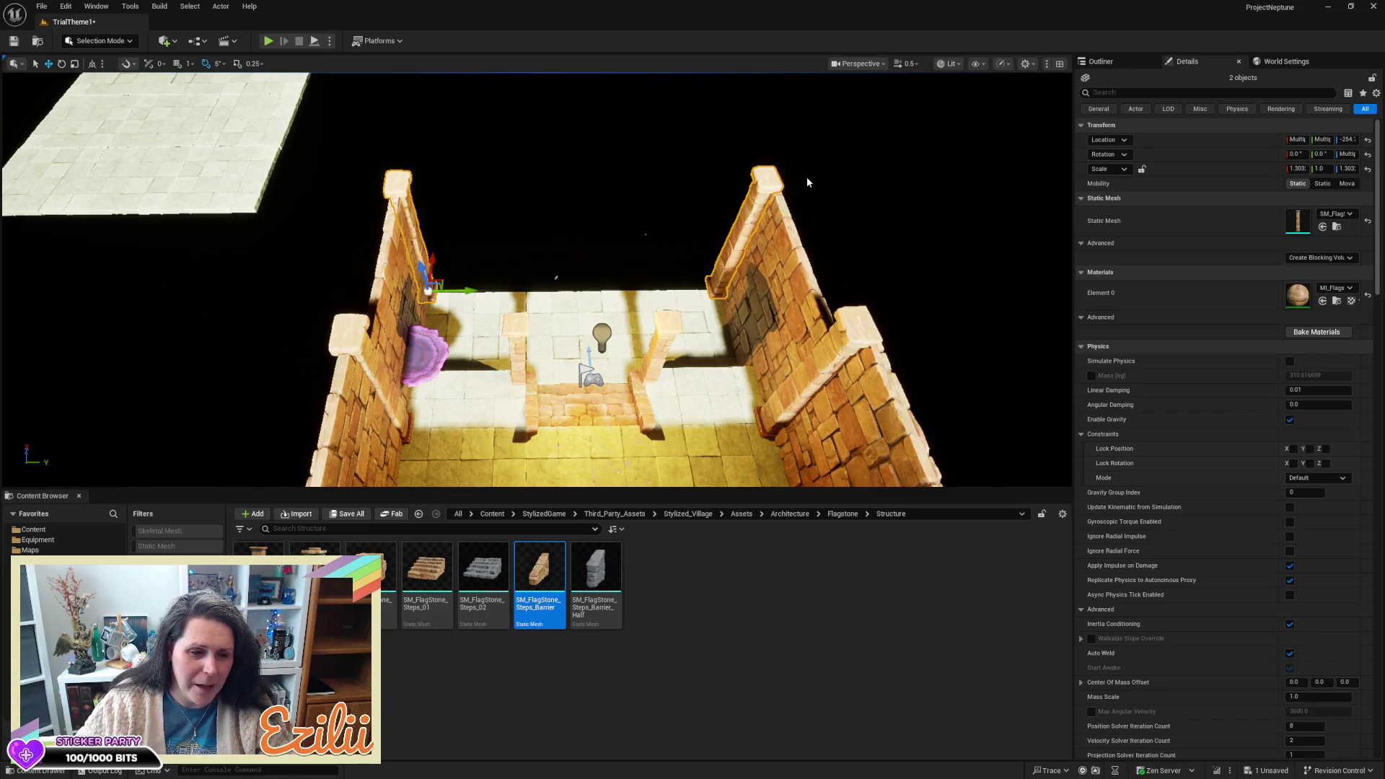
pyautogui.moveTo(601, 195)
pyautogui.mouseDown()
pyautogui.moveTo(505, 206)
pyautogui.moveTo(563, 202)
pyautogui.moveTo(578, 217)
pyautogui.moveTo(519, 282)
pyautogui.moveTo(419, 267)
pyautogui.mouseUp()
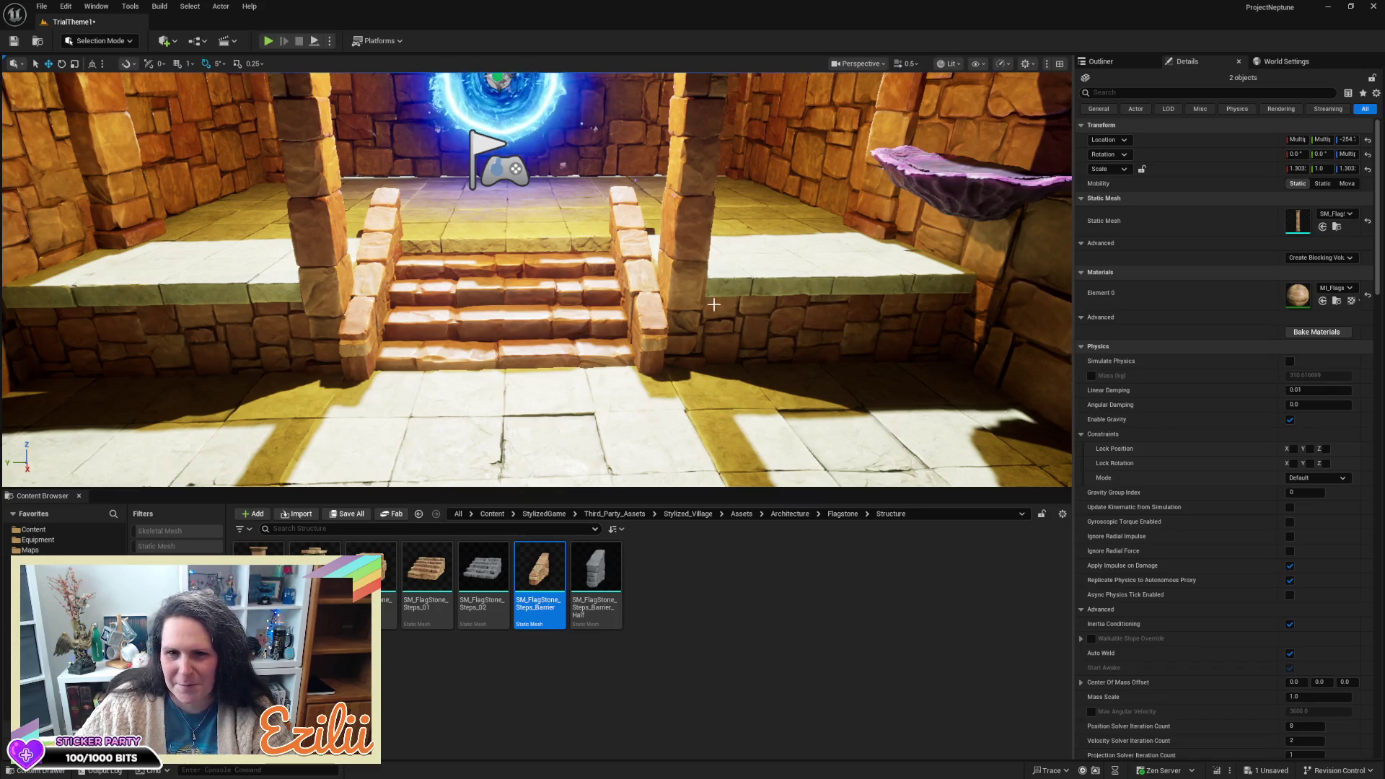
pyautogui.click(245, 339)
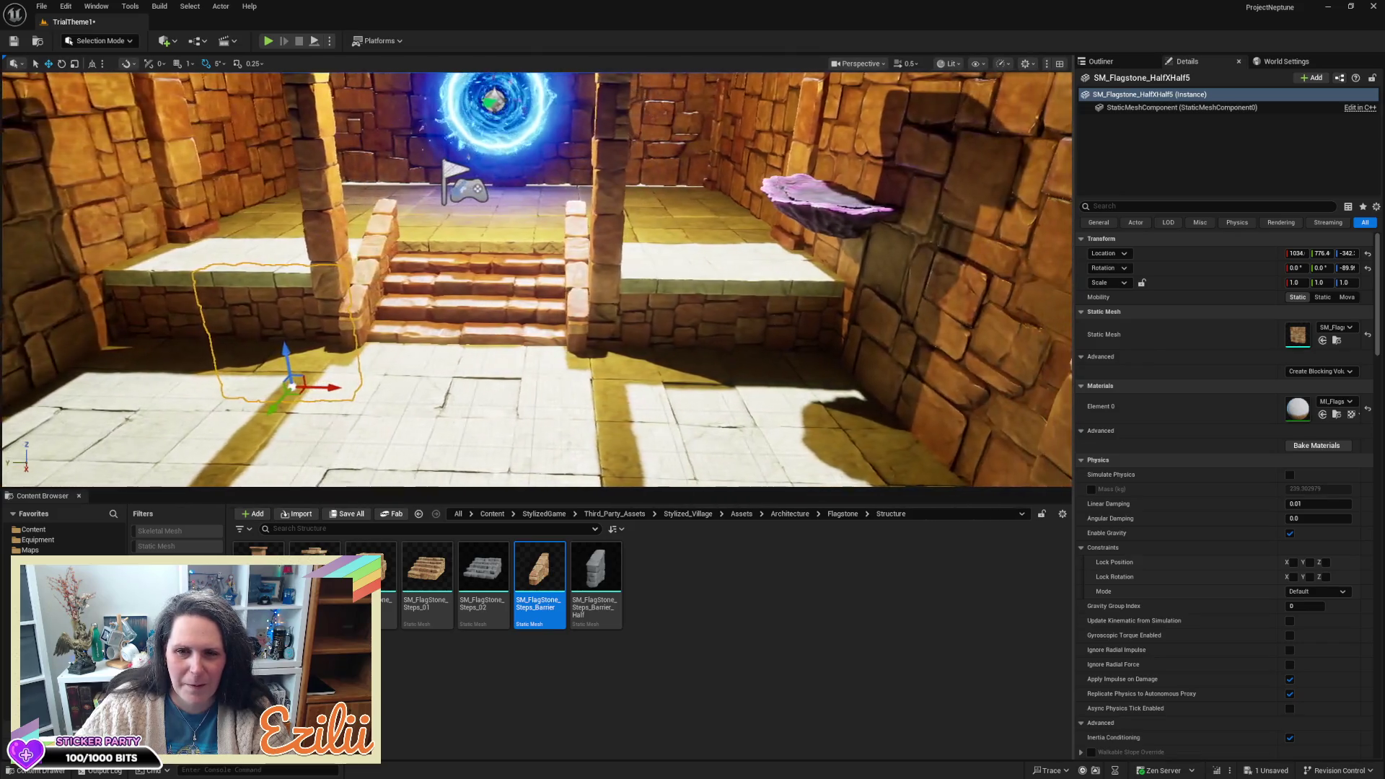
# Step: Fly the view along the wall toward the portal and select the glowing portal
pyautogui.press('Left')
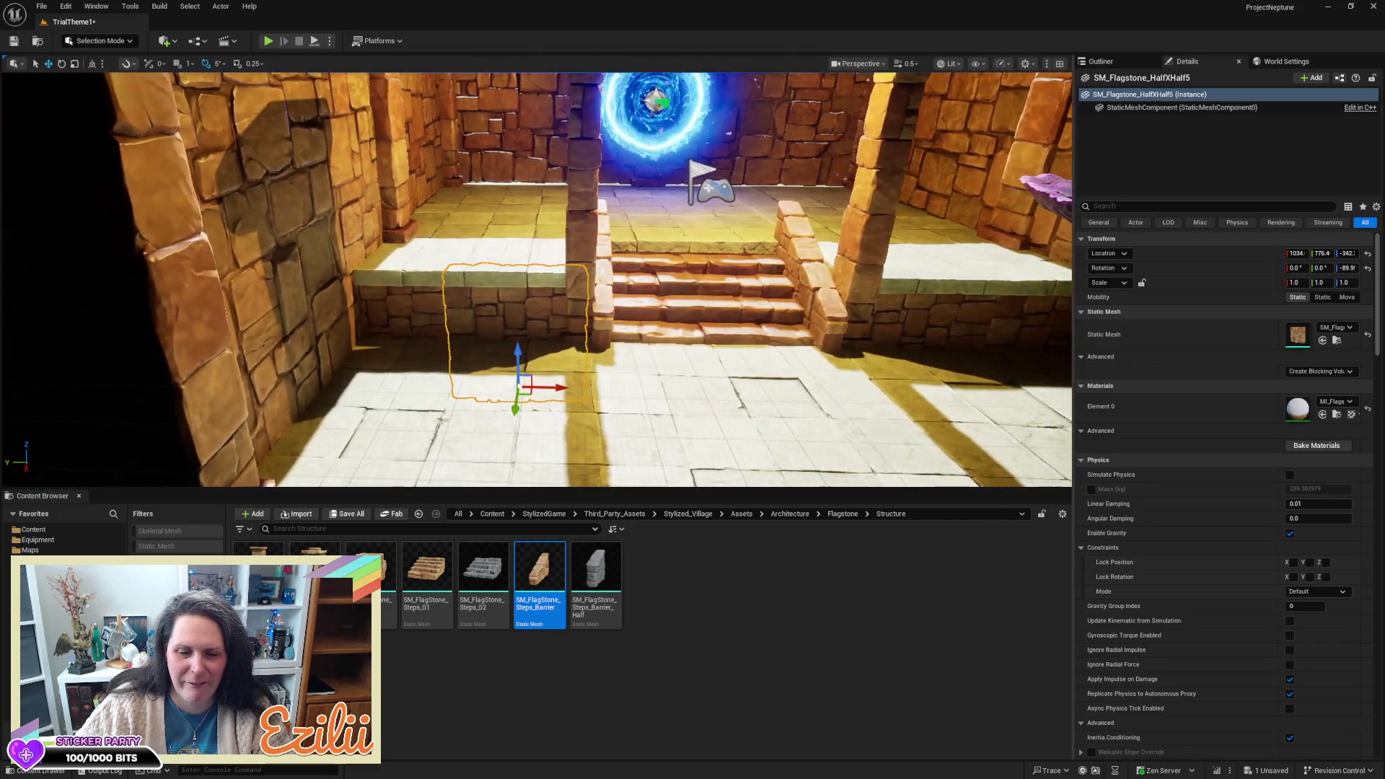
pyautogui.press('Up')
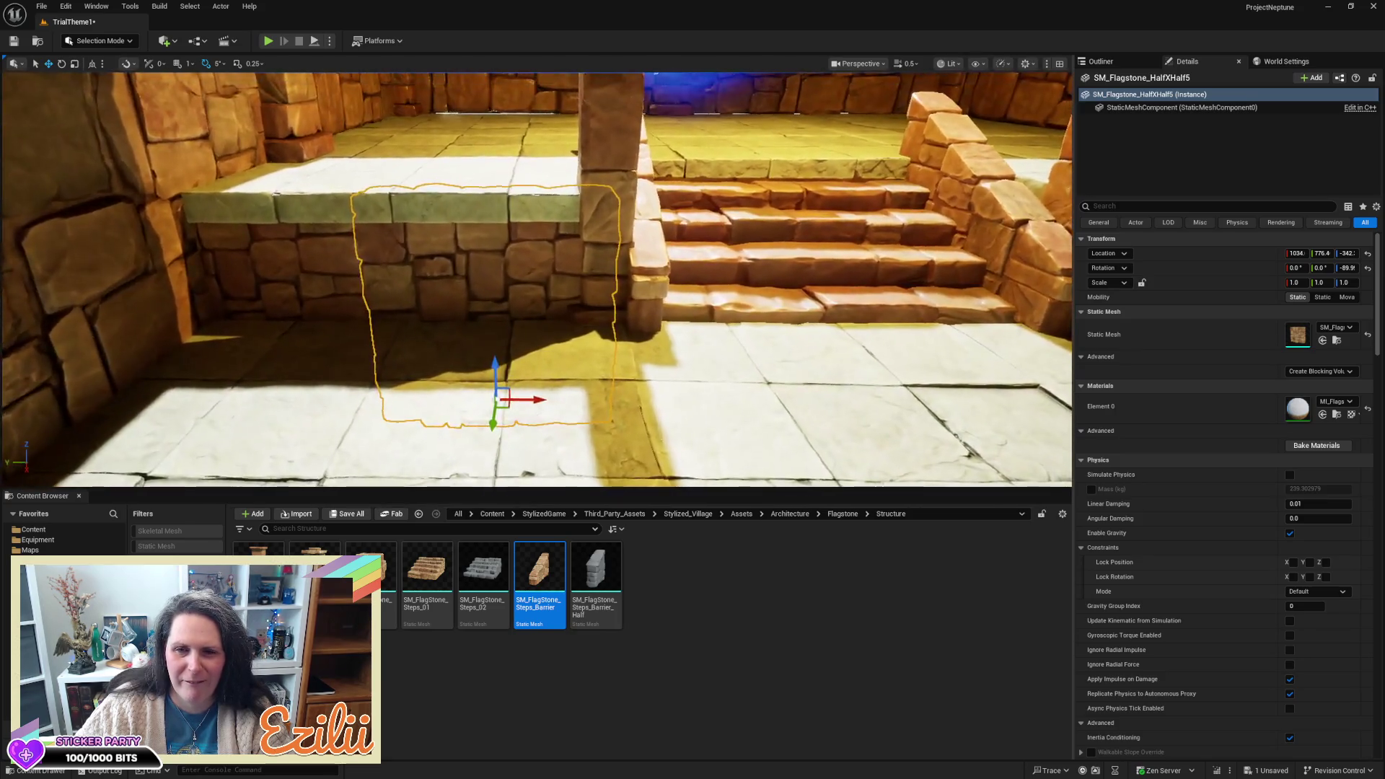
pyautogui.press('Up')
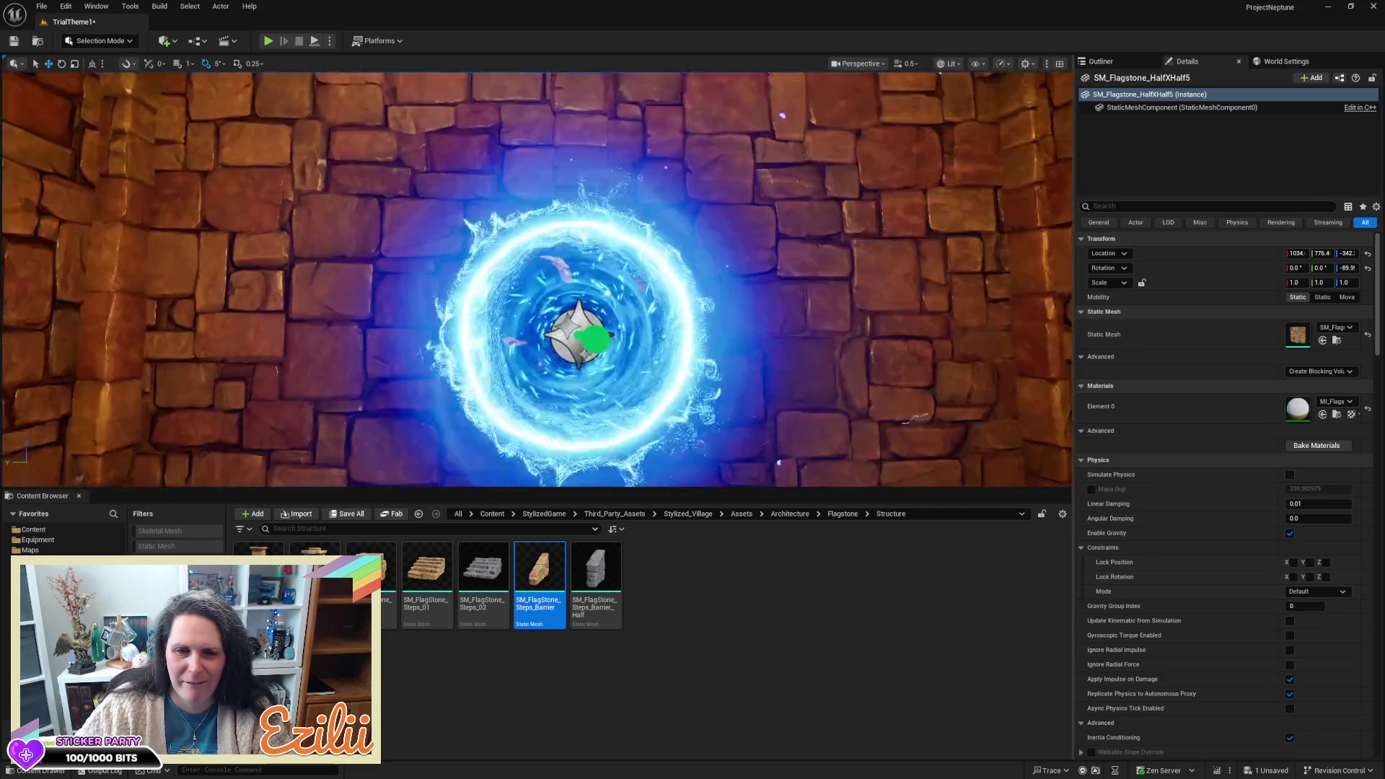
pyautogui.press('Up')
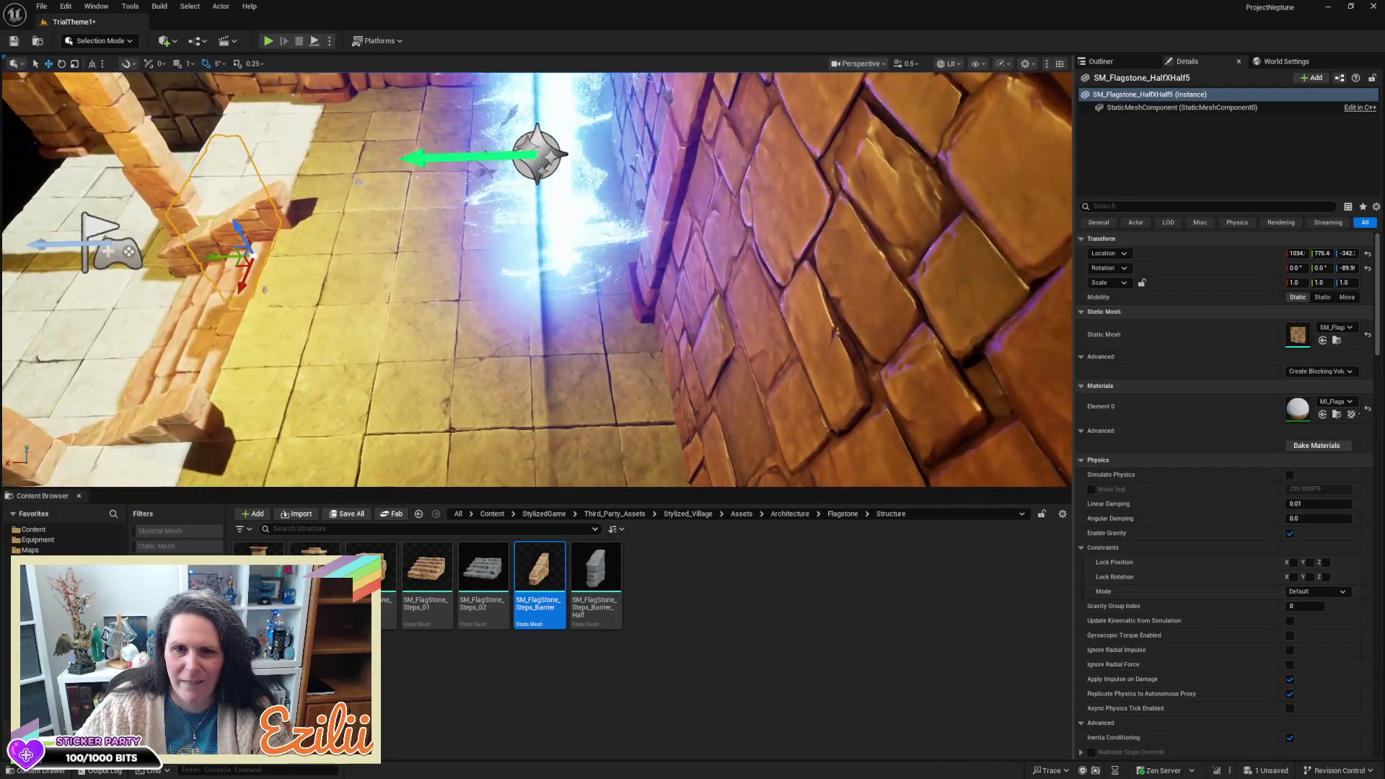
pyautogui.click(503, 167)
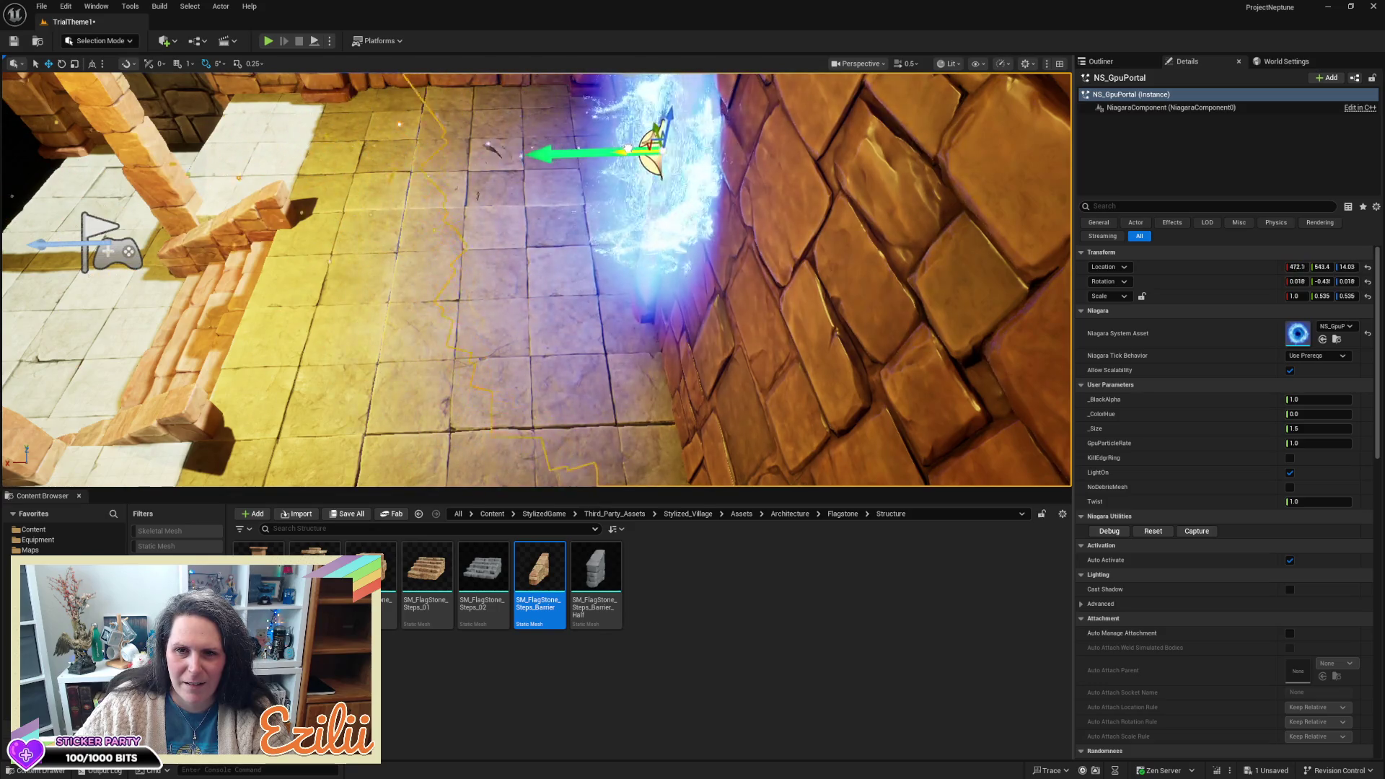
# Step: Frame the portal ring, deselect it, and turn the view to centre the PlayerStart flag
pyautogui.press('Down')
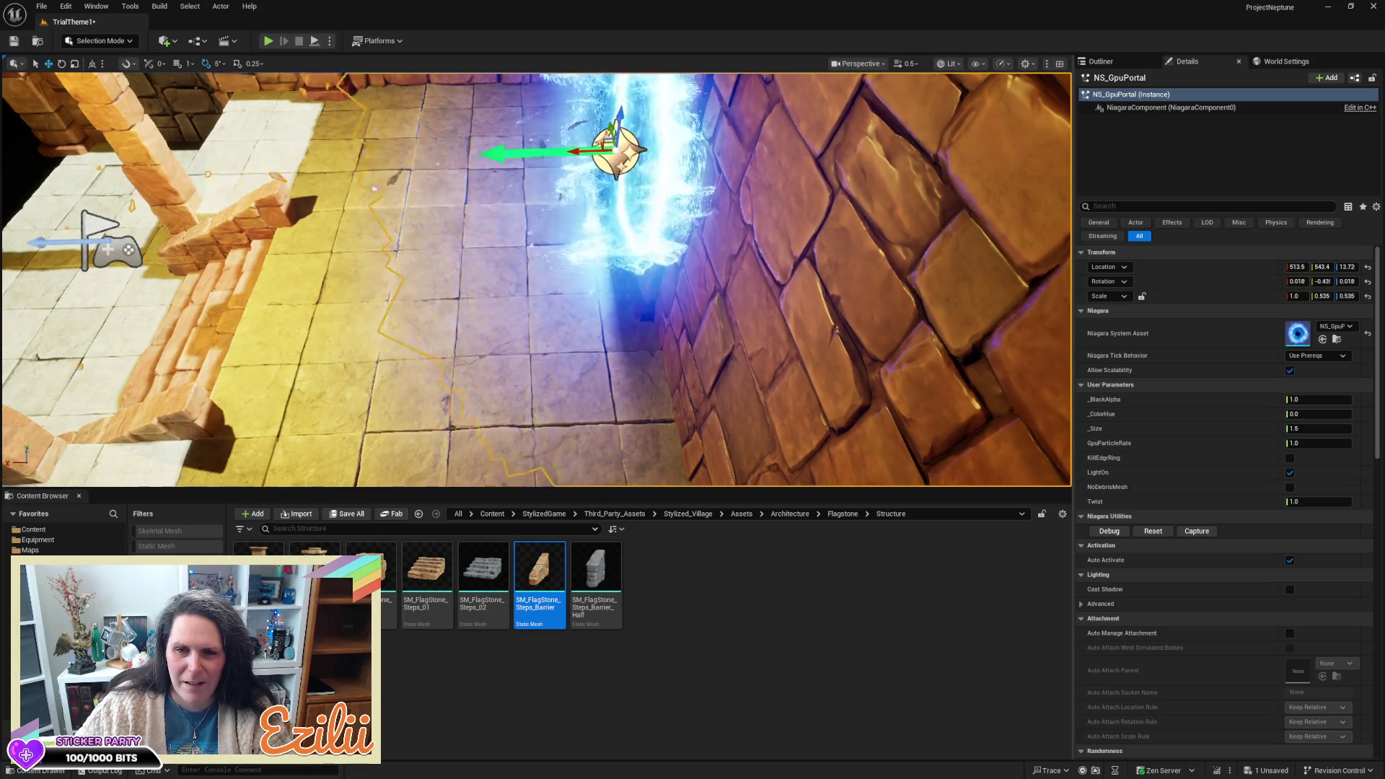
pyautogui.press('Down')
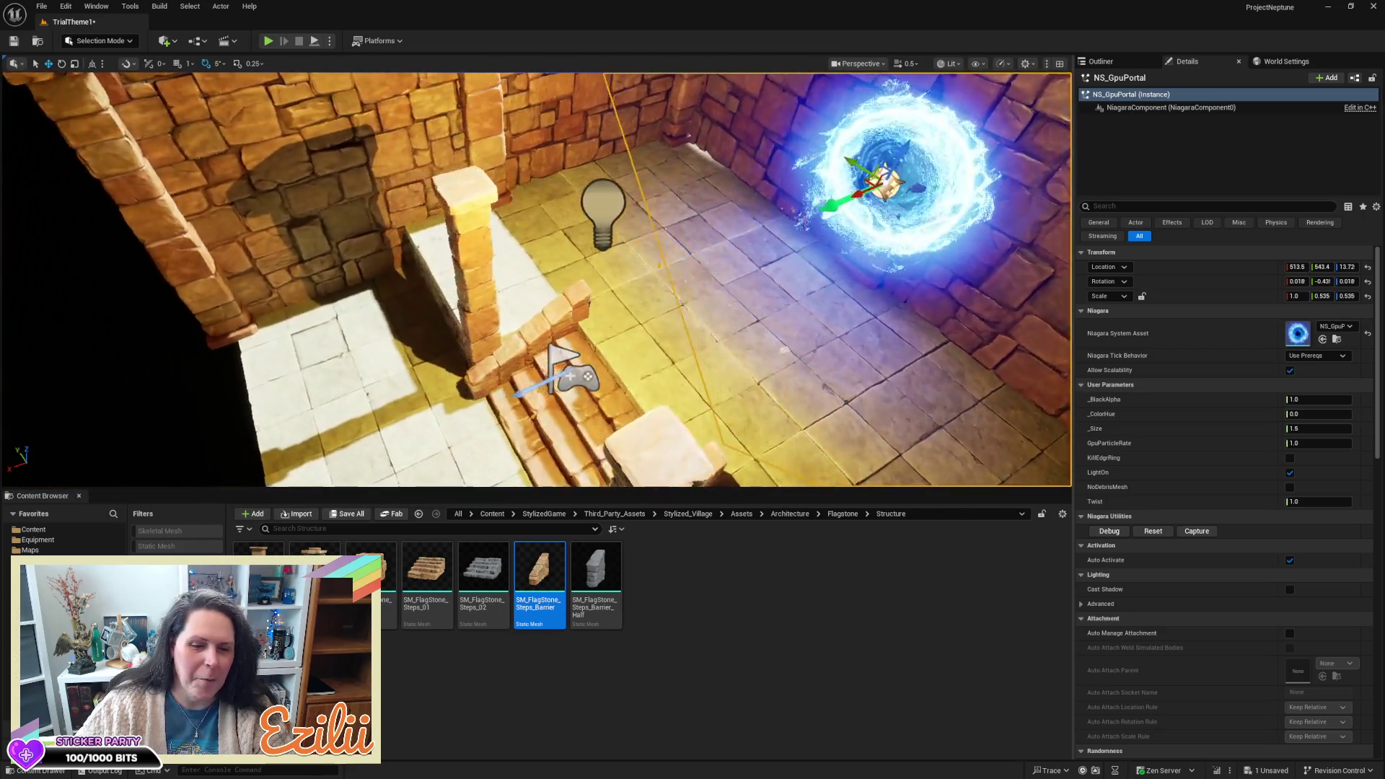
pyautogui.press('Down')
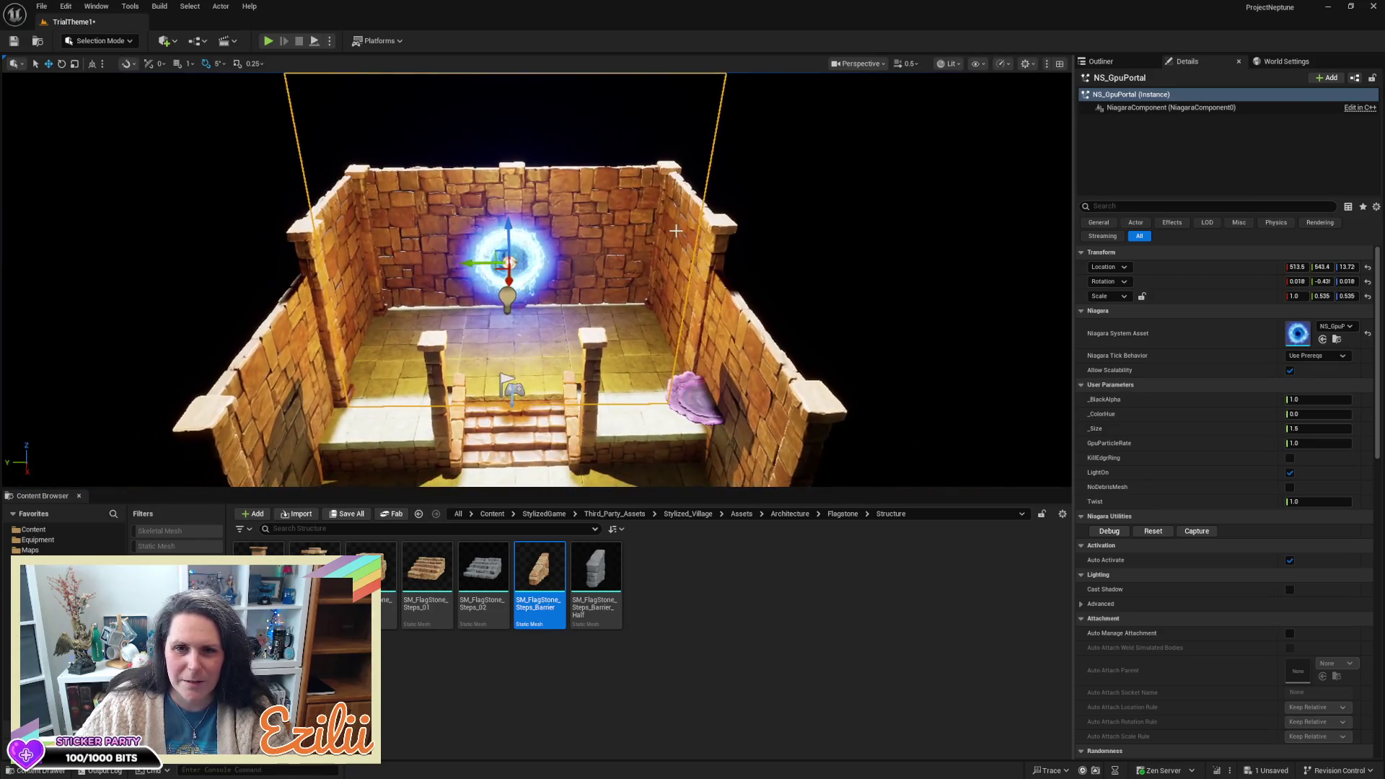
pyautogui.press('Escape')
pyautogui.press('Up')
pyautogui.press('Up')
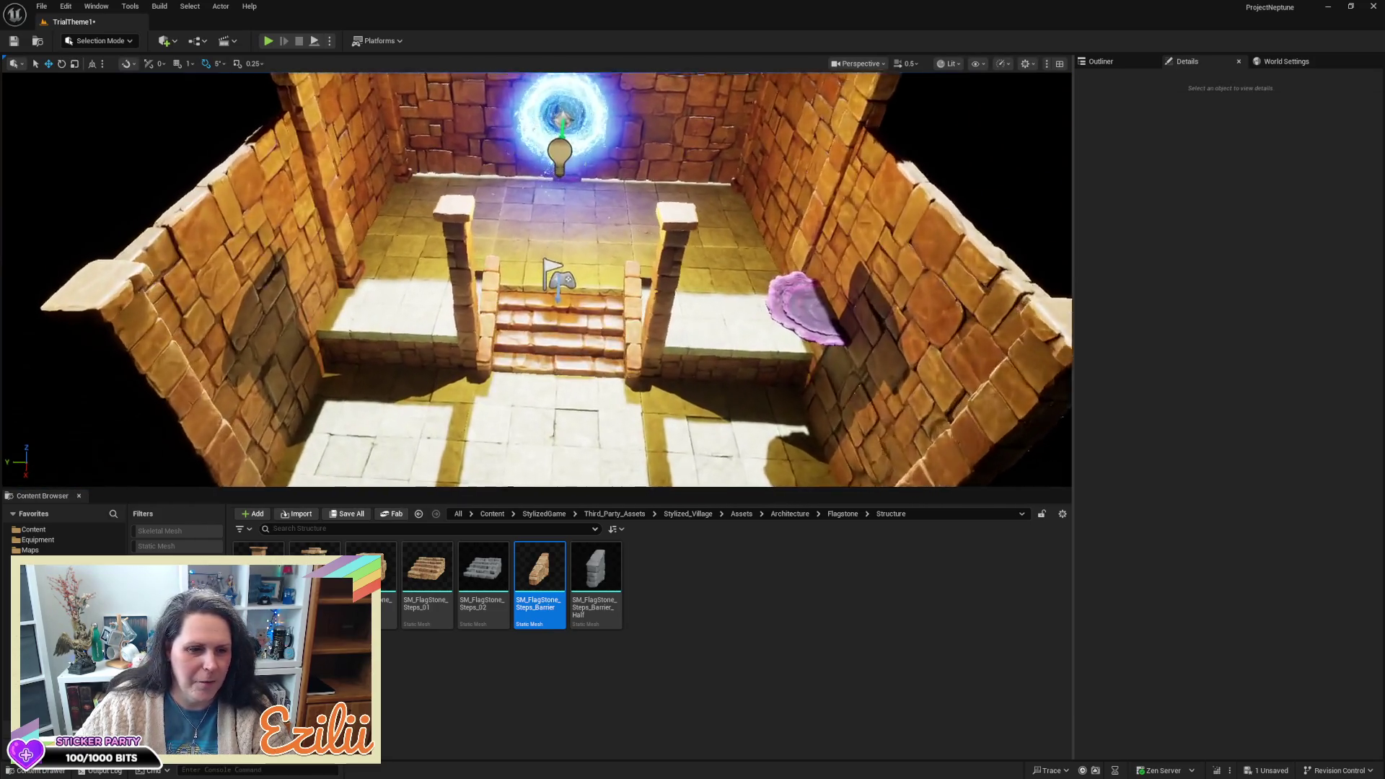
pyautogui.press('Up')
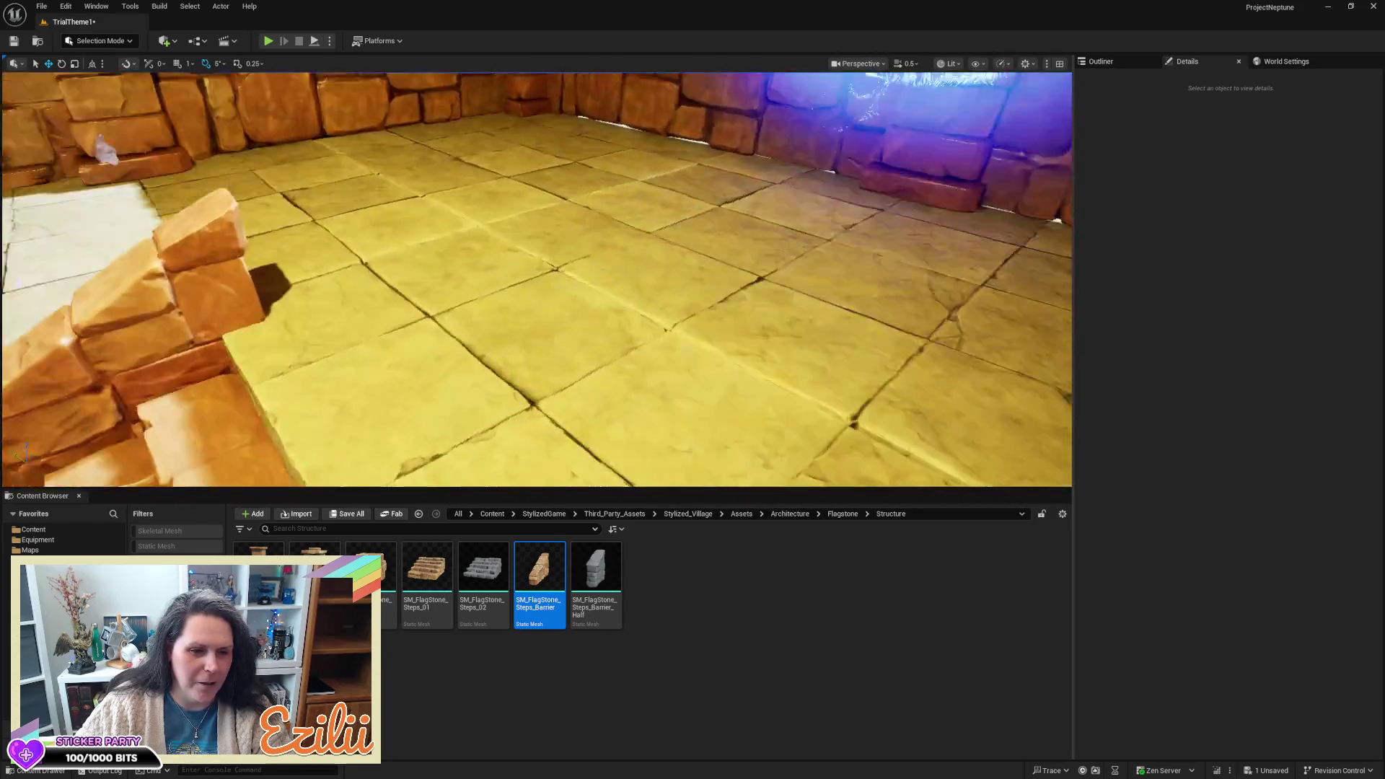
pyautogui.moveTo(663, 234); pyautogui.dragTo(663, 234)
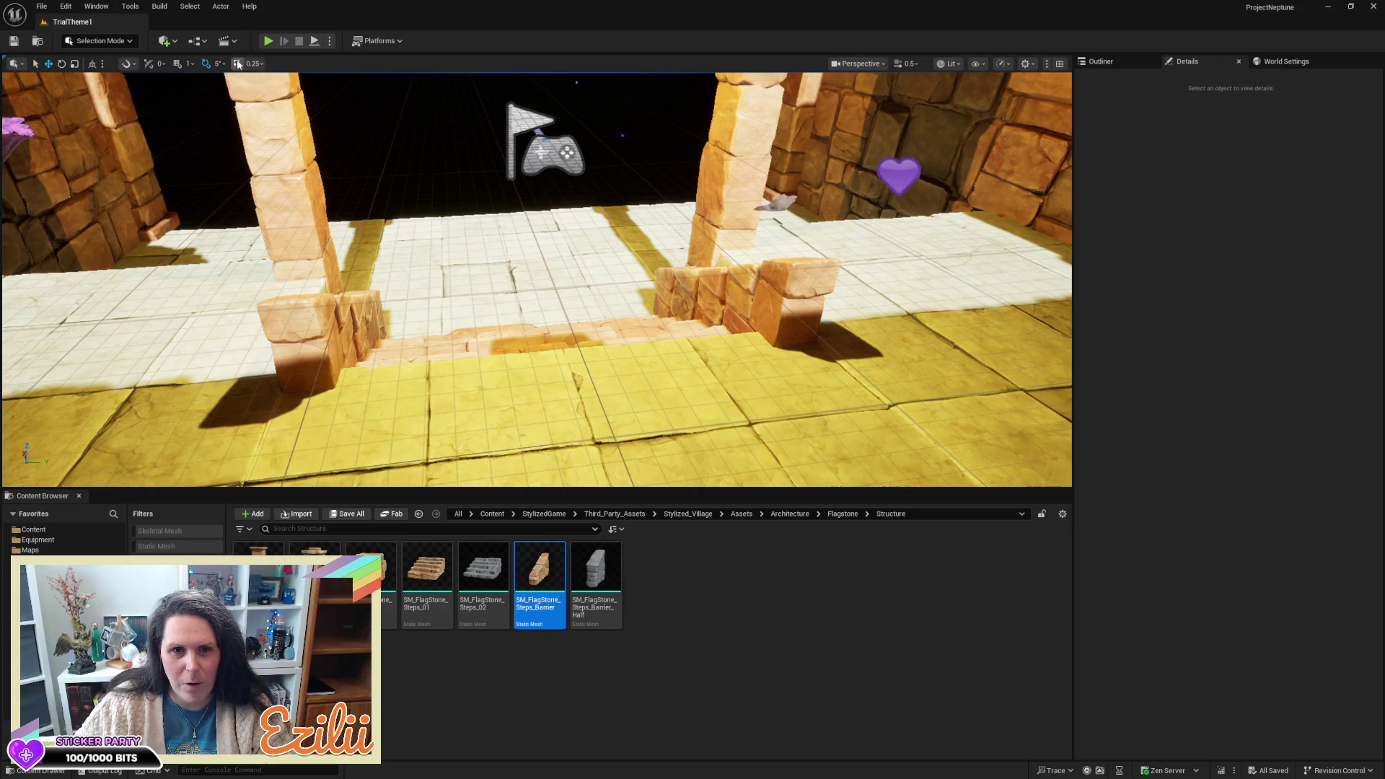
# Step: Play-test by running the character up the steps to the portal, then stop and close the Message Log
pyautogui.click(268, 41)
pyautogui.press('w')
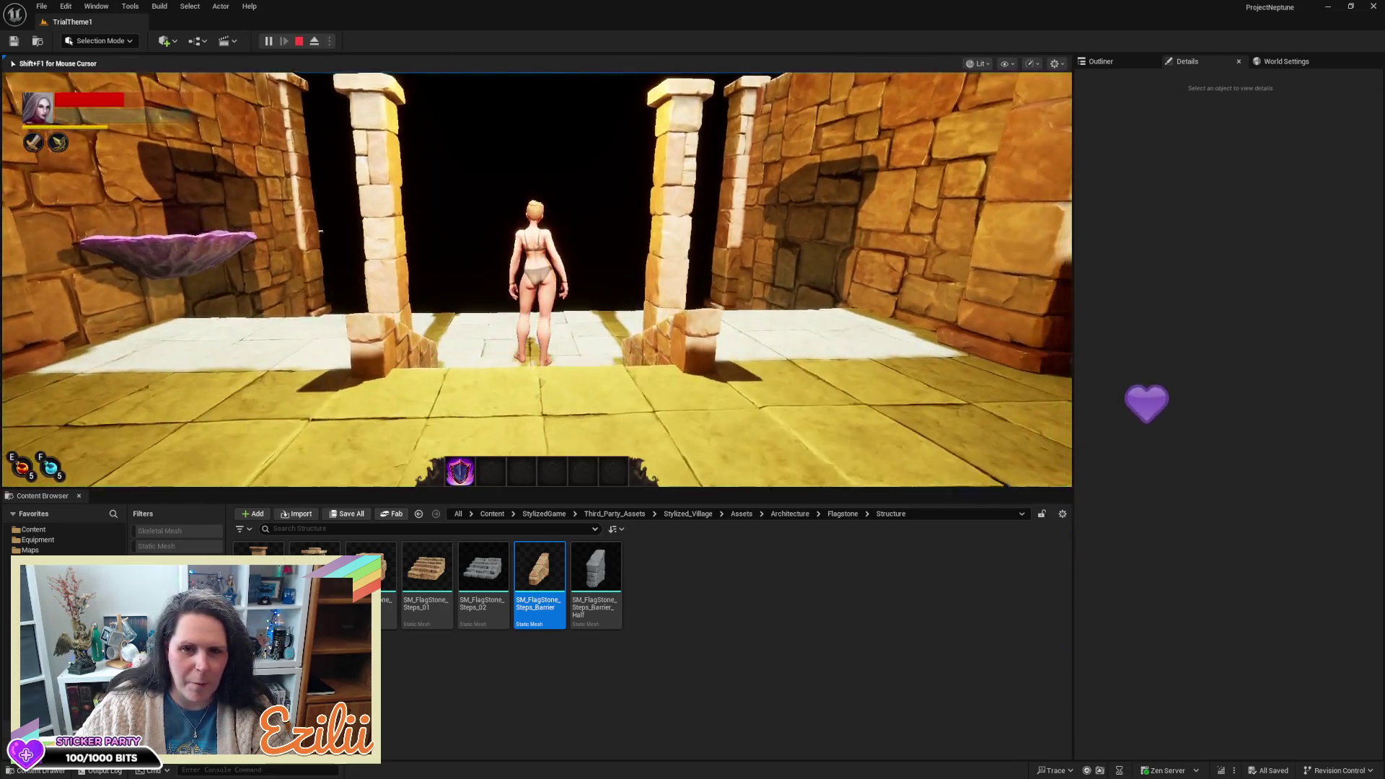
pyautogui.press('f')
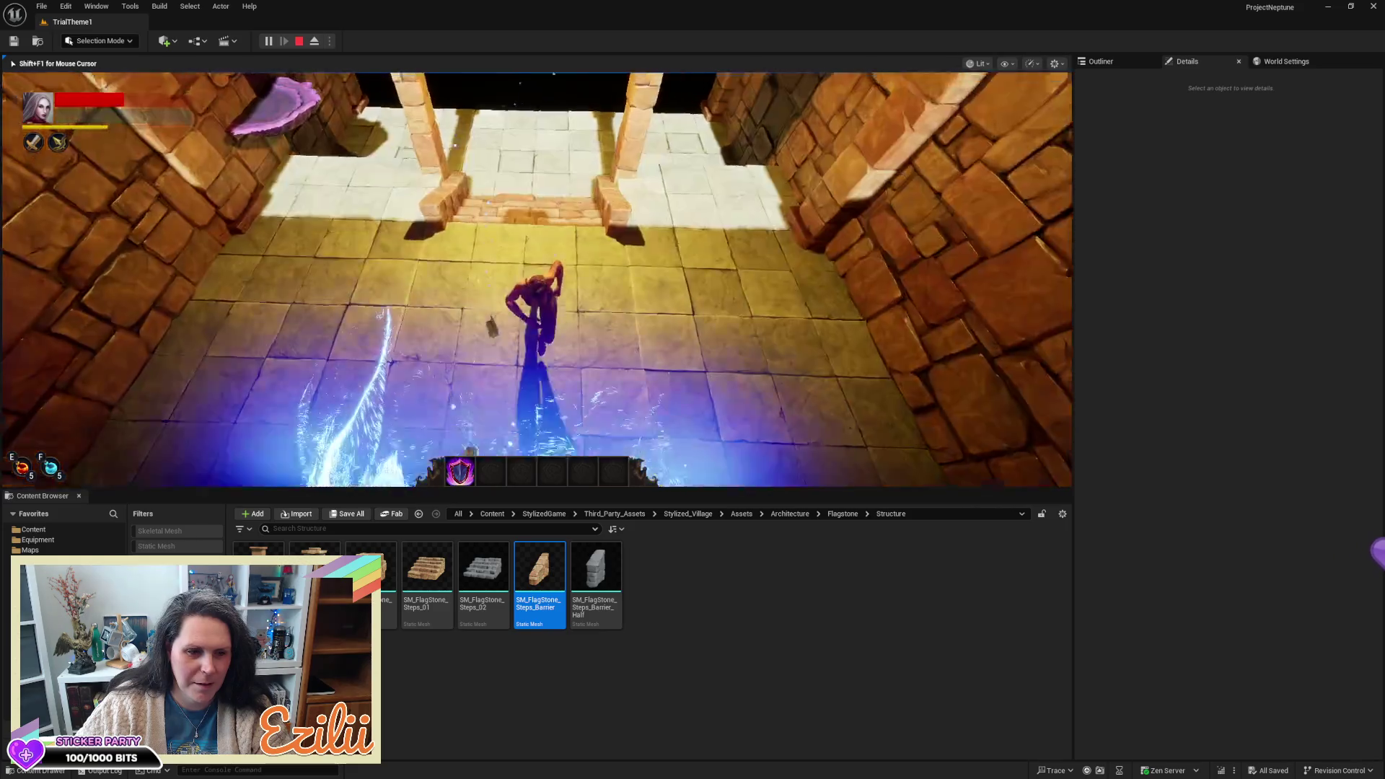
pyautogui.press('w')
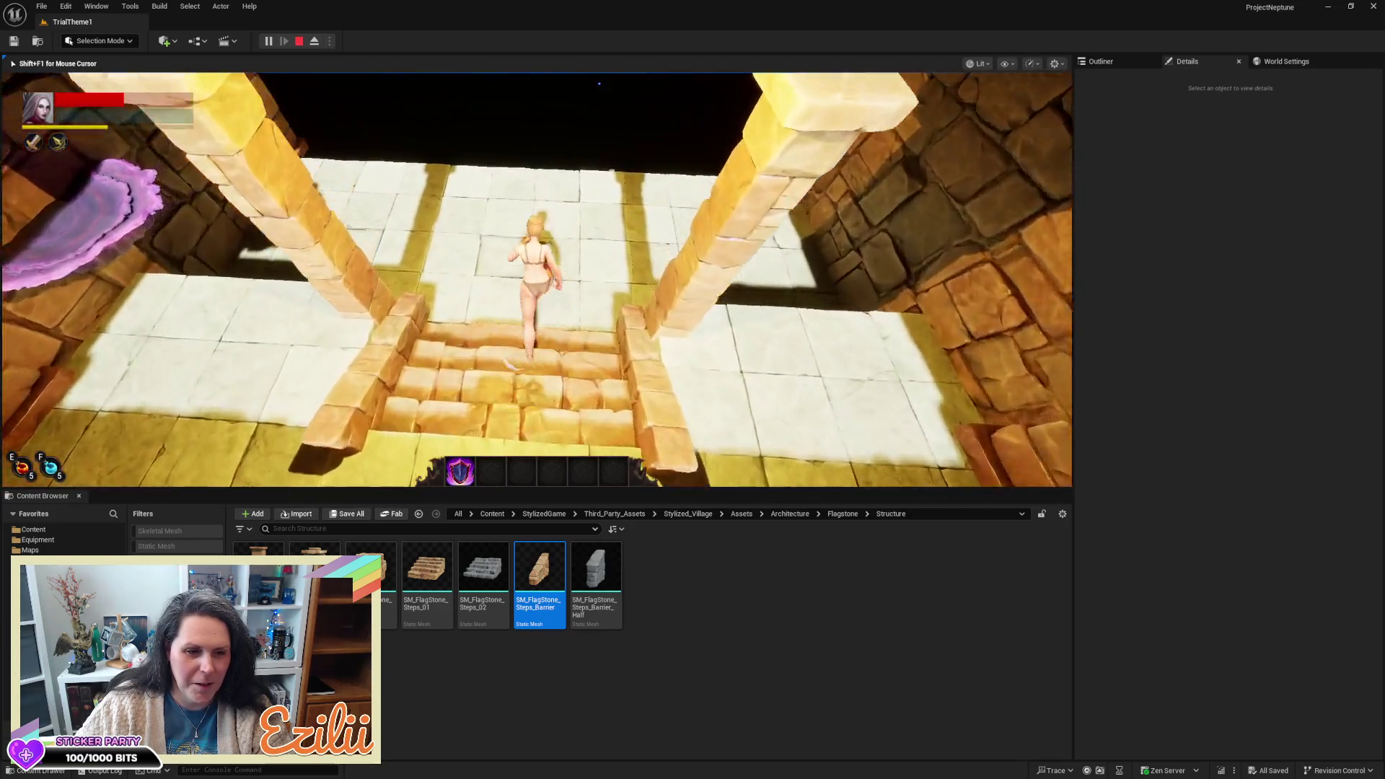
pyautogui.press('w')
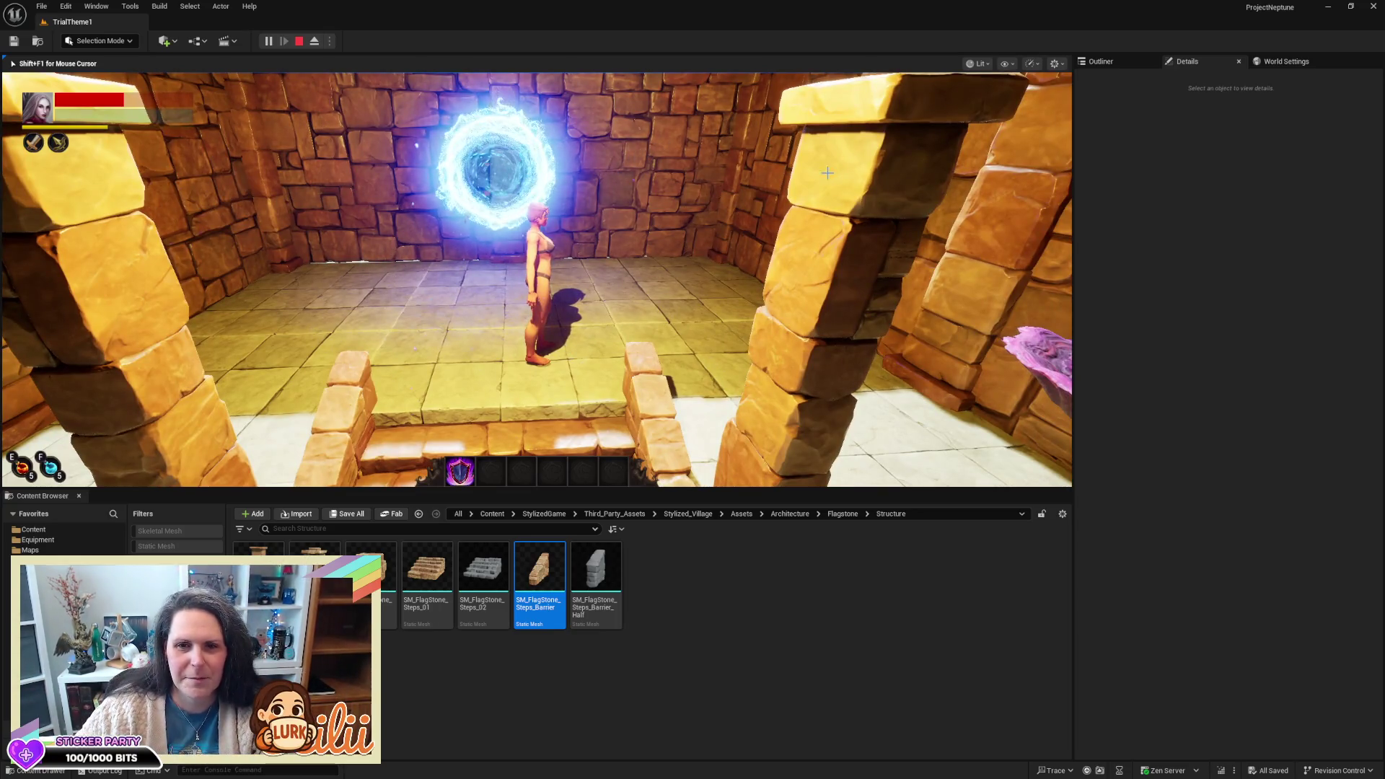
pyautogui.press('Escape')
pyautogui.click(1276, 68)
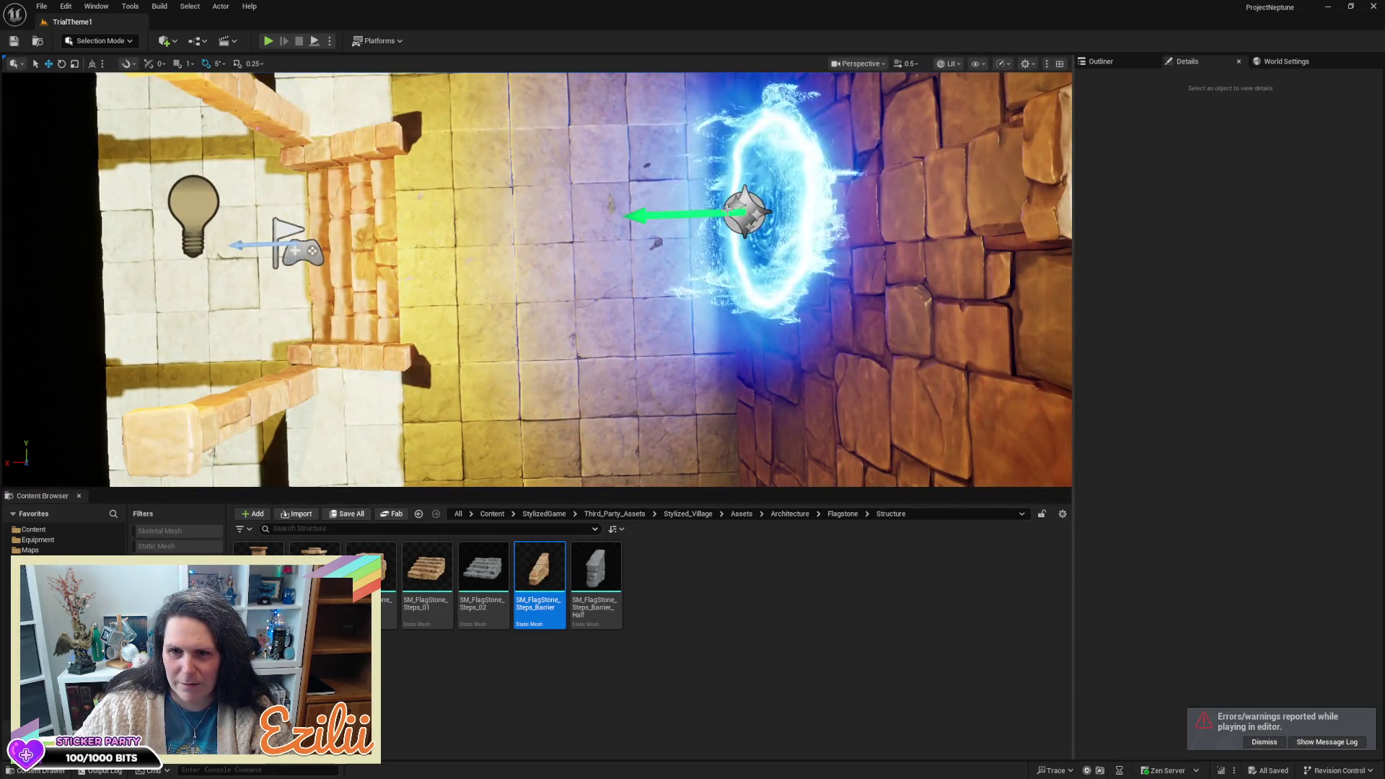
# Step: Nudge the NS_GpuPortal slightly along the floor and clear the selection
pyautogui.click(708, 213)
pyautogui.moveTo(708, 213); pyautogui.dragTo(682, 218)
pyautogui.press('Escape')
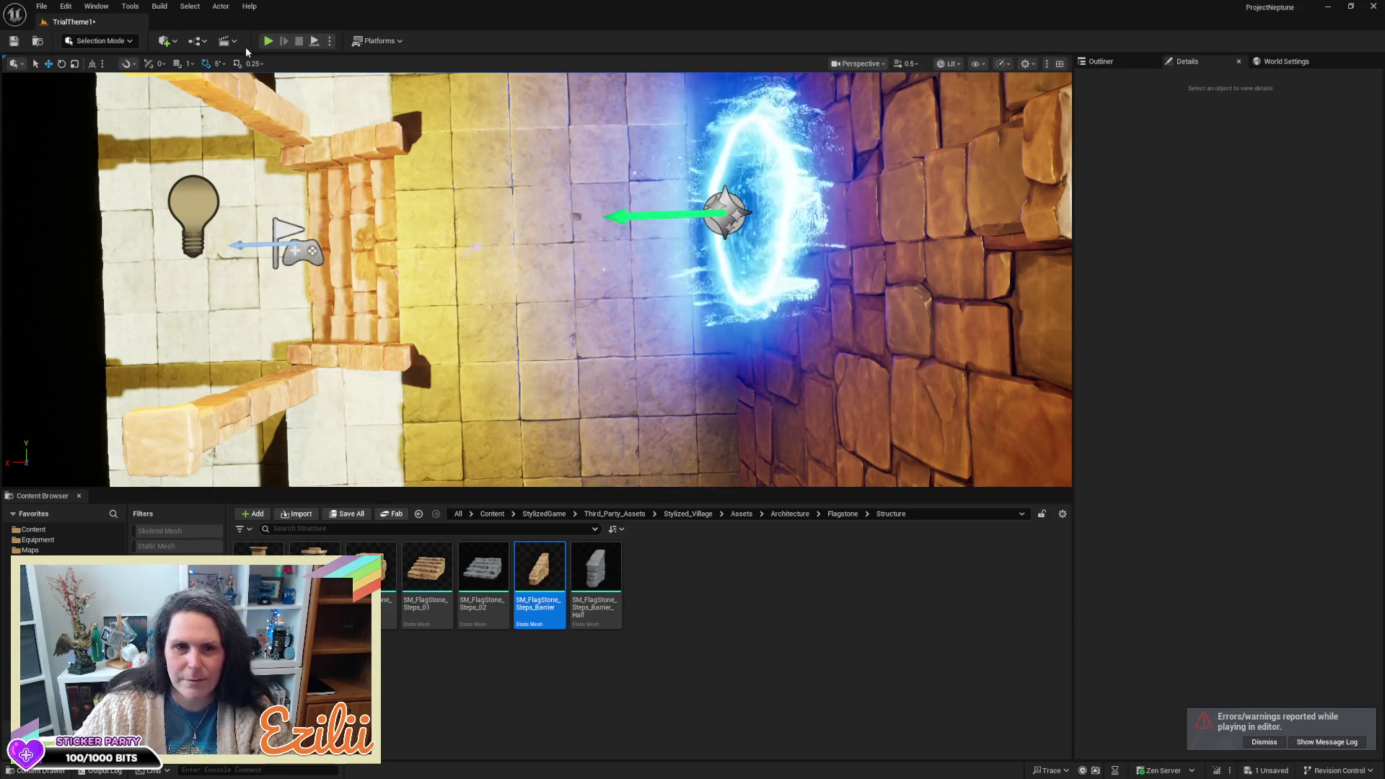
# Step: Play-test again walking onto the stairs, stop, close the Message Log and select the PlayerStart
pyautogui.hotkey('alt', 'p')
pyautogui.press('w')
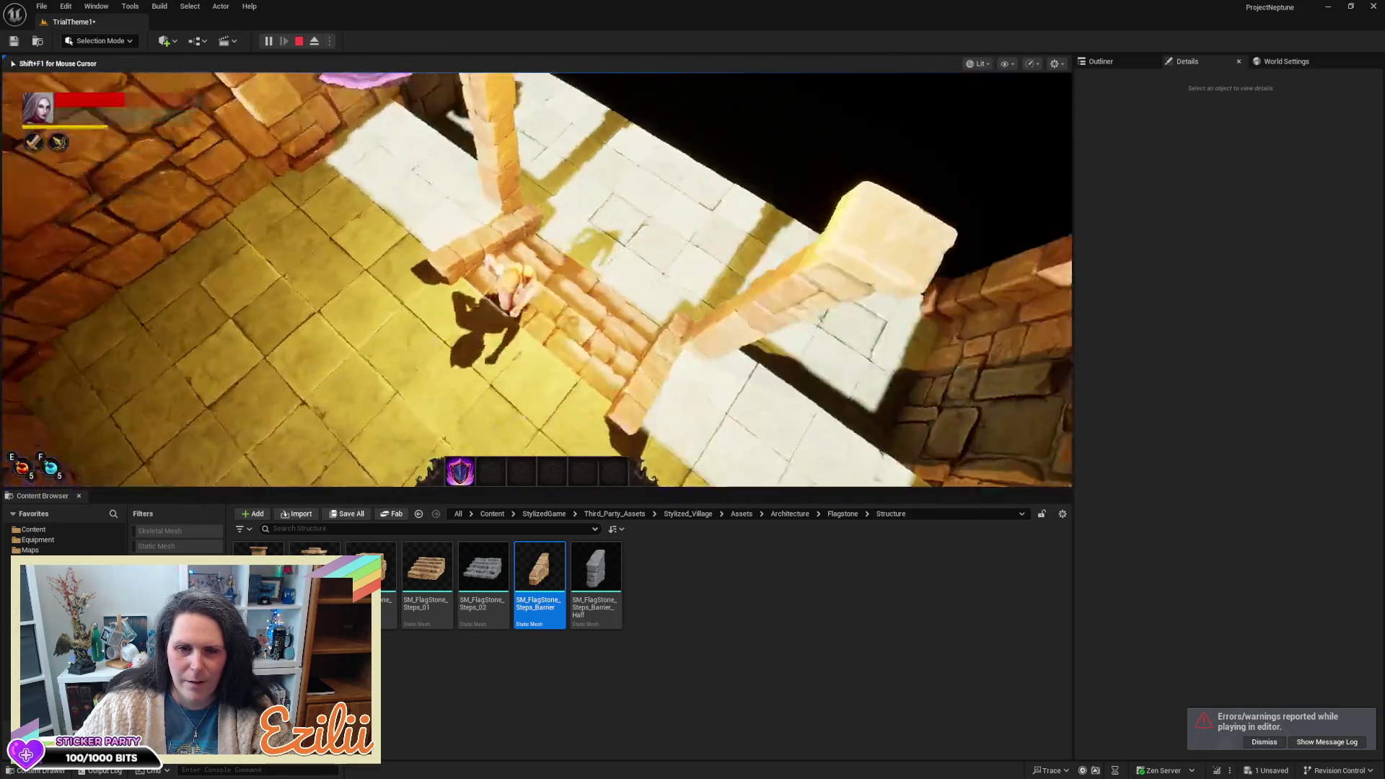
pyautogui.press('Escape')
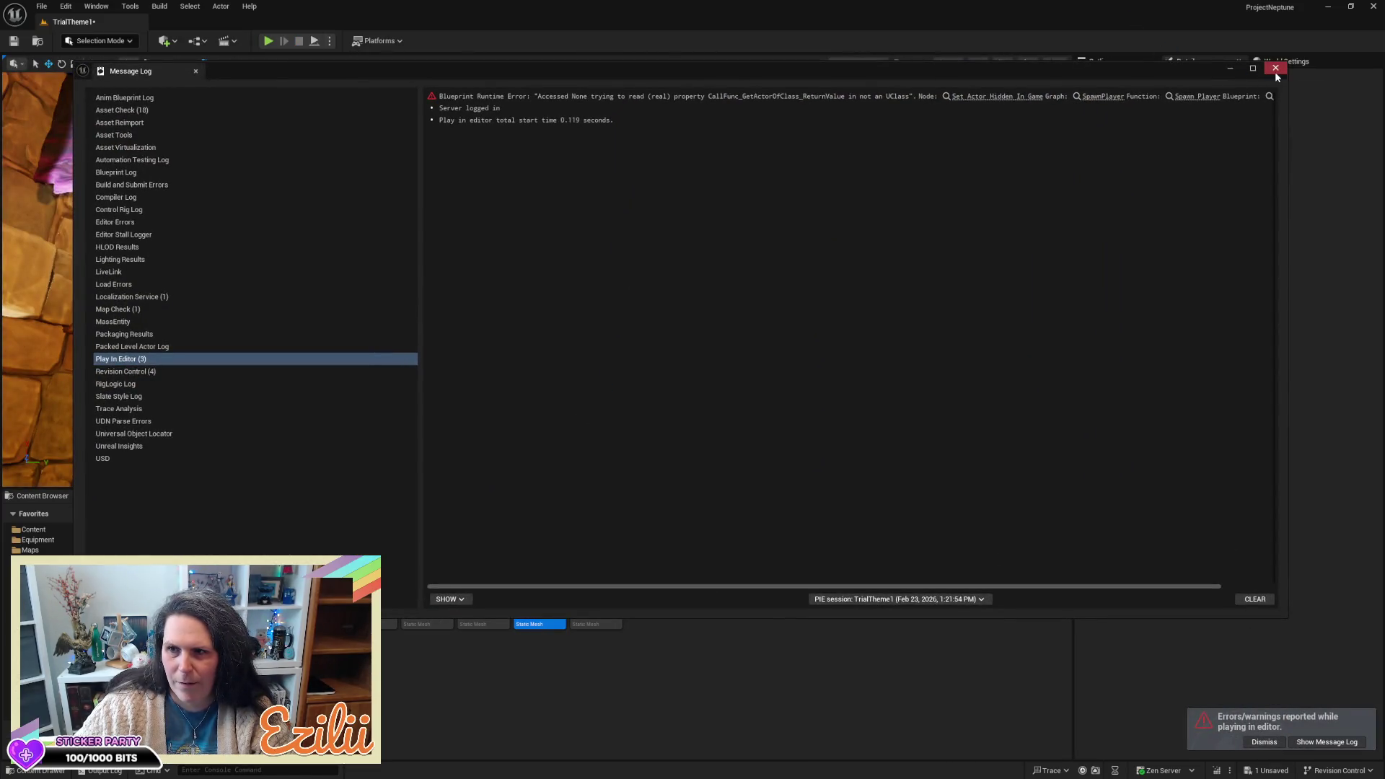
pyautogui.click(1274, 71)
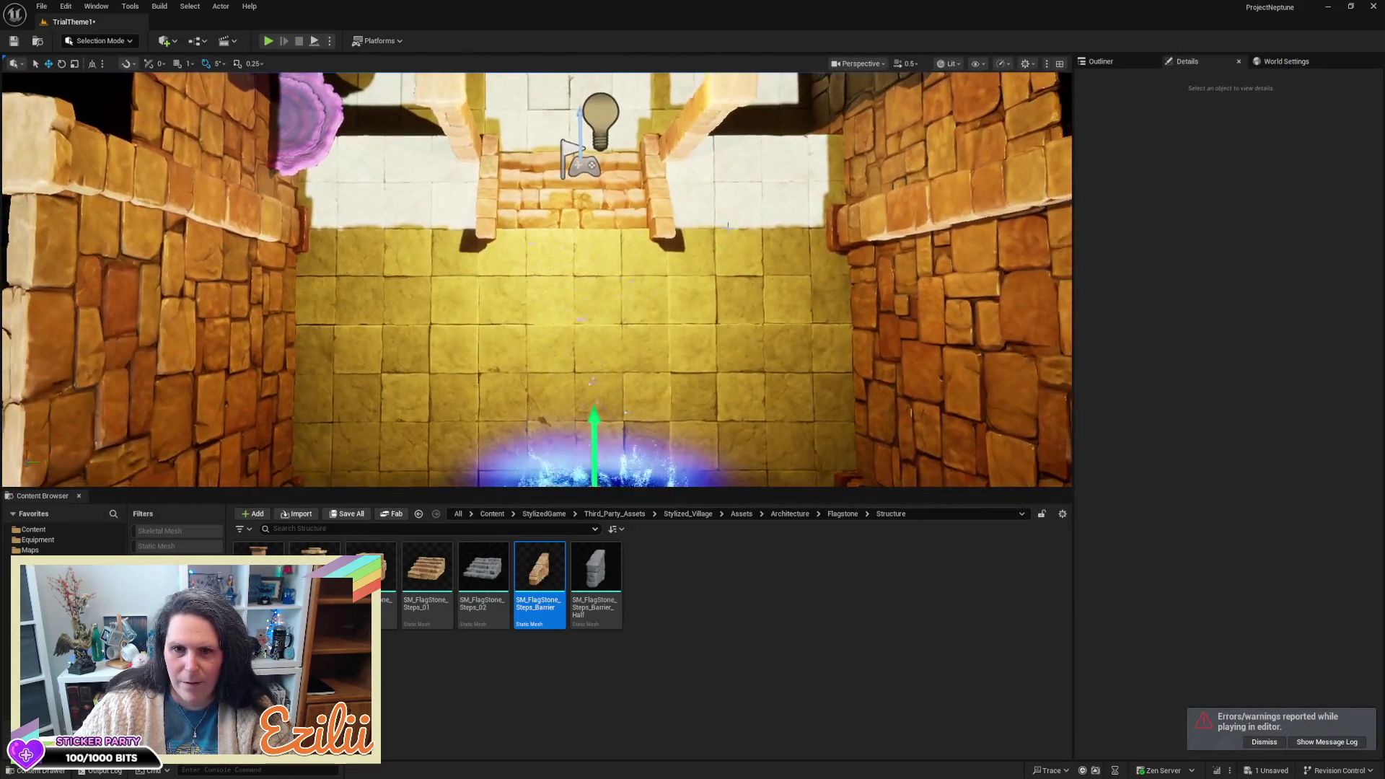
pyautogui.click(577, 160)
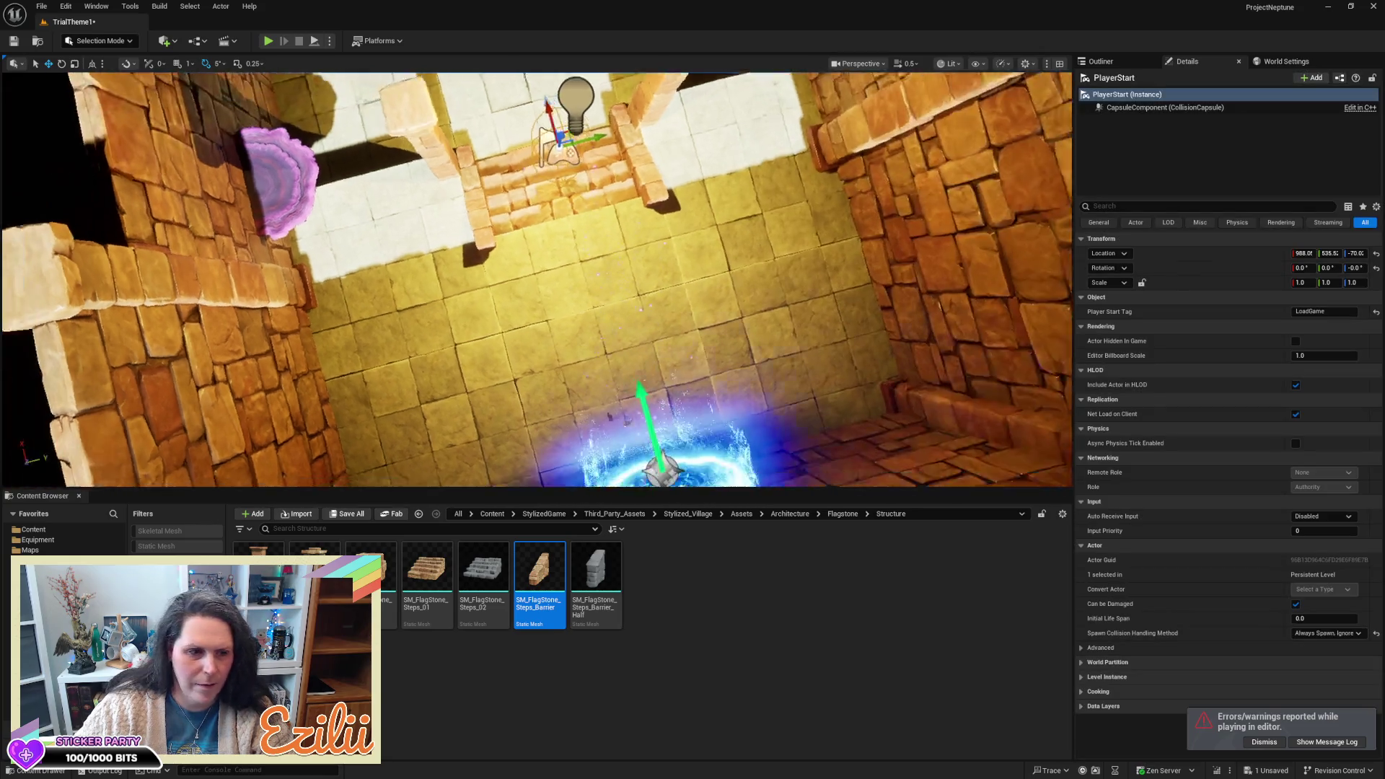
# Step: Reposition the PlayerStart on the floor beside the portal at X 671.2, then zoom out over the room
pyautogui.moveTo(537, 282); pyautogui.dragTo(772, 216)
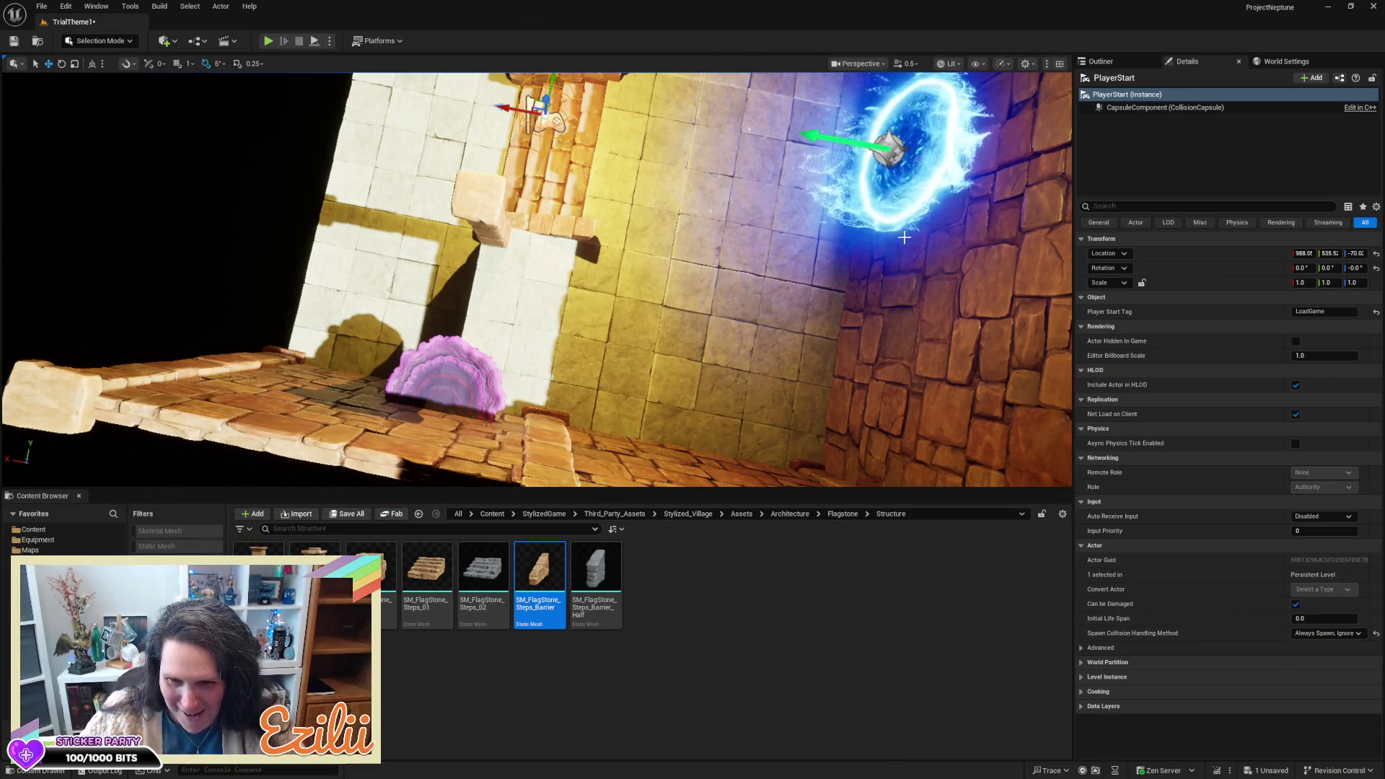
pyautogui.moveTo(759, 361); pyautogui.dragTo(757, 317)
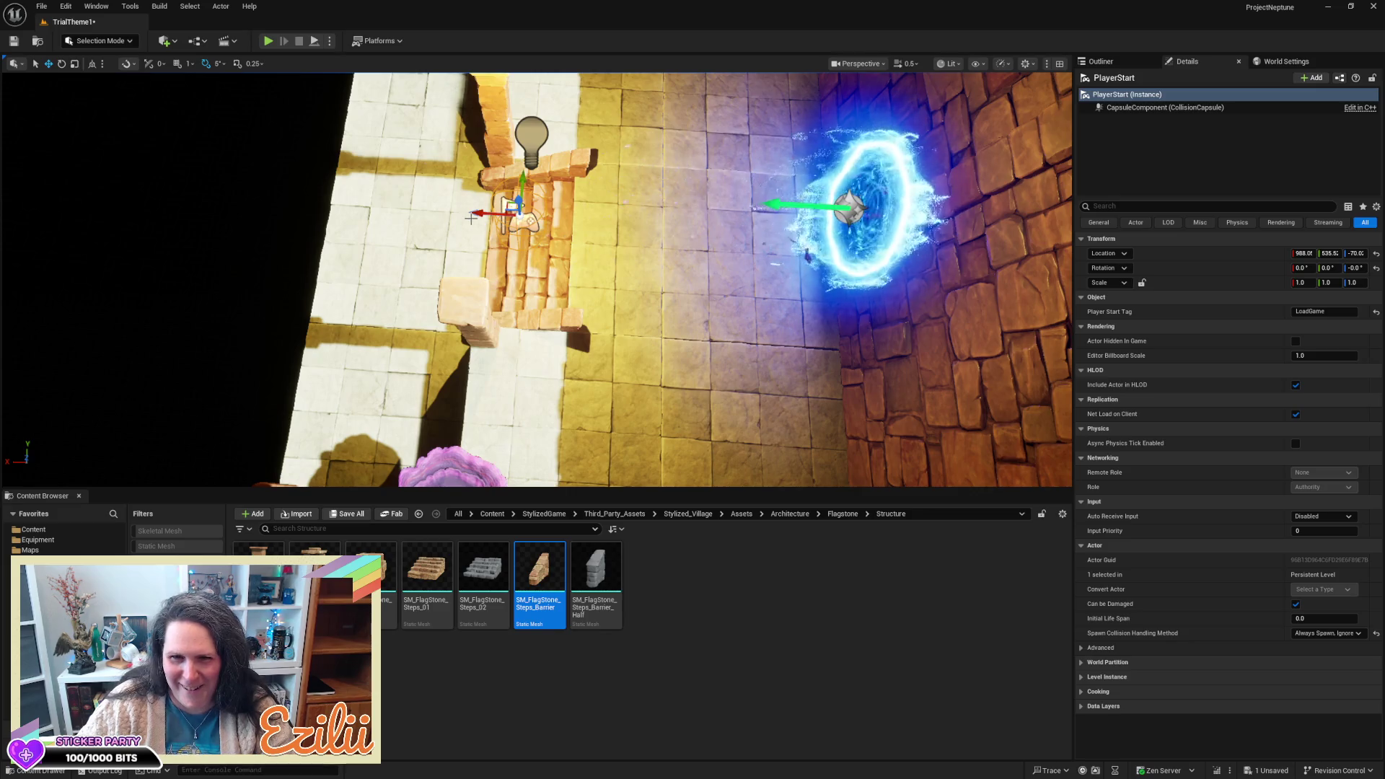
pyautogui.moveTo(665, 202)
pyautogui.mouseDown()
pyautogui.moveTo(665, 259)
pyautogui.moveTo(665, 202)
pyautogui.moveTo(577, 202)
pyautogui.mouseUp()
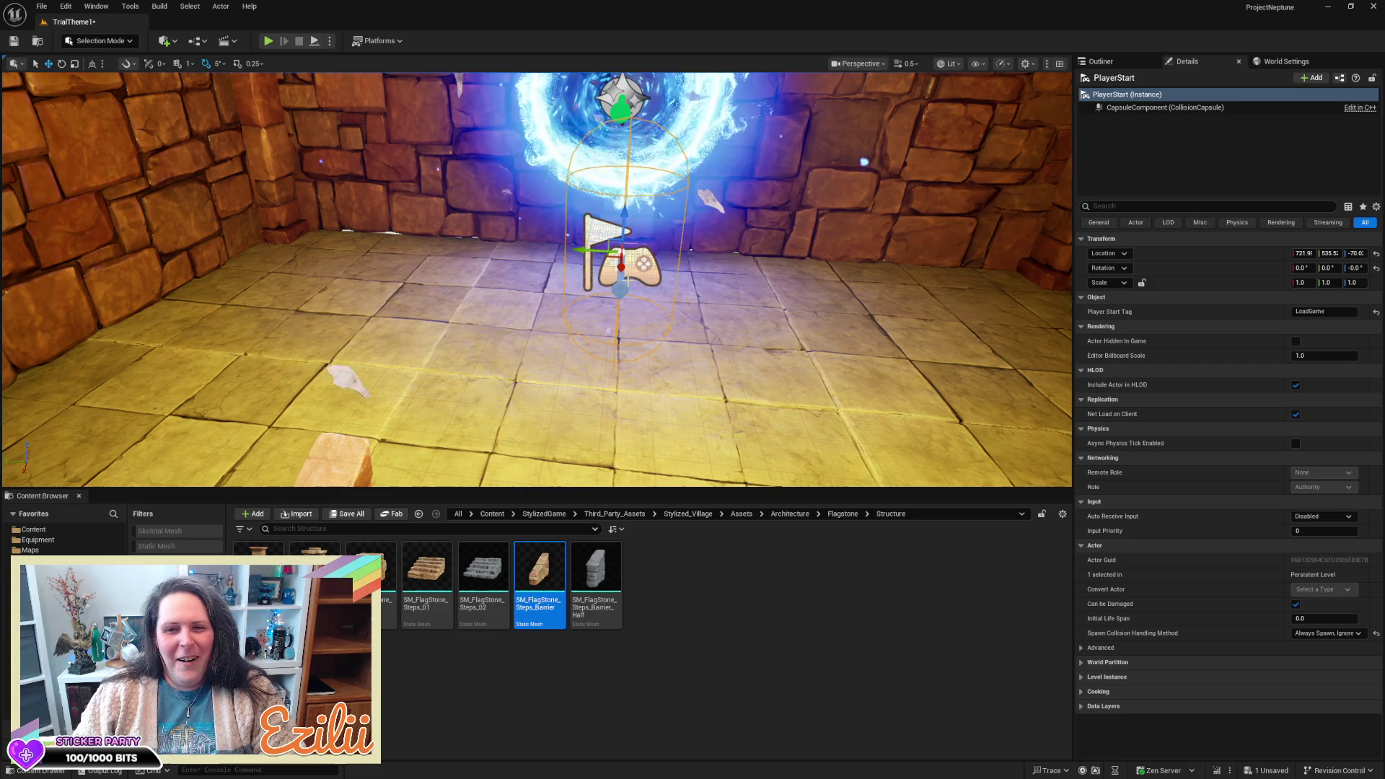
pyautogui.moveTo(578, 202); pyautogui.dragTo(541, 217)
pyautogui.moveTo(707, 233); pyautogui.dragTo(707, 233)
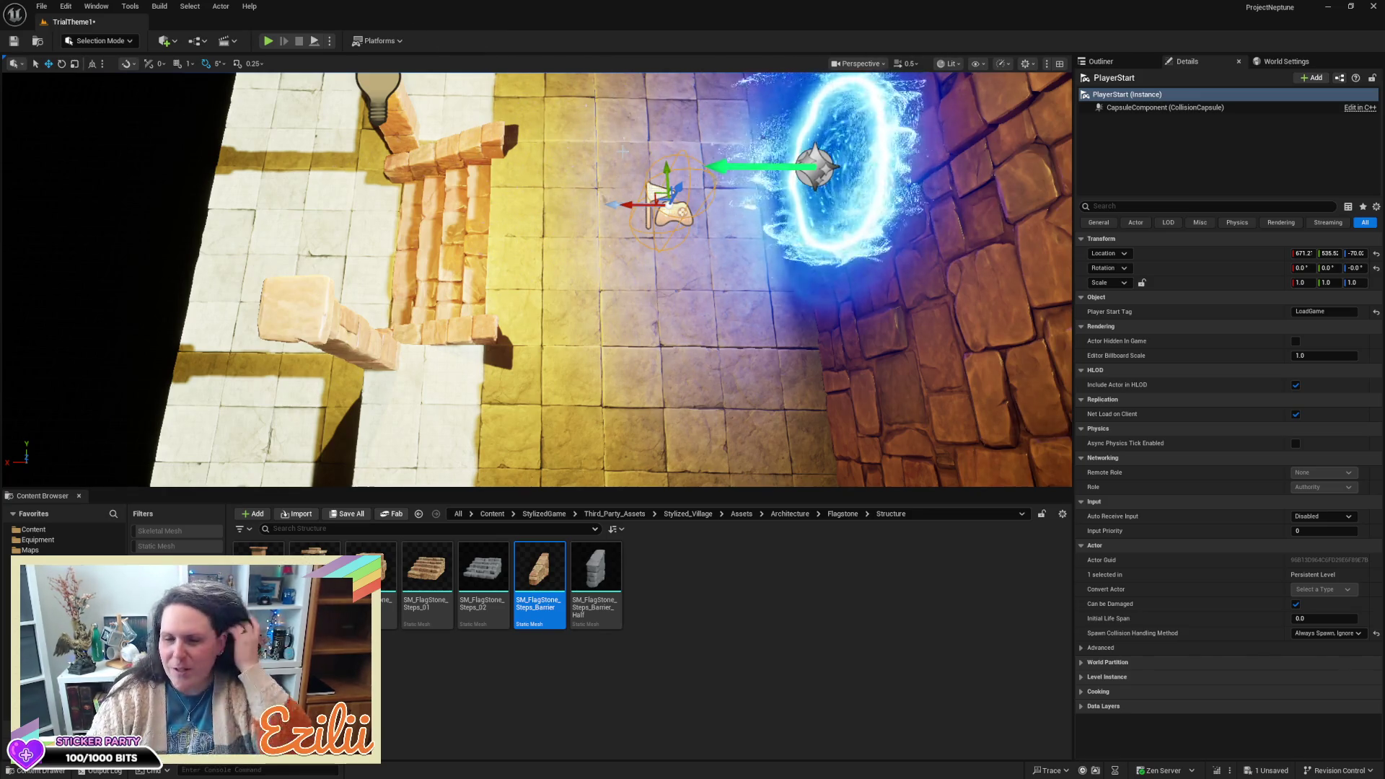
pyautogui.scroll(-5, 623, 151)
pyautogui.scroll(-6, 623, 152)
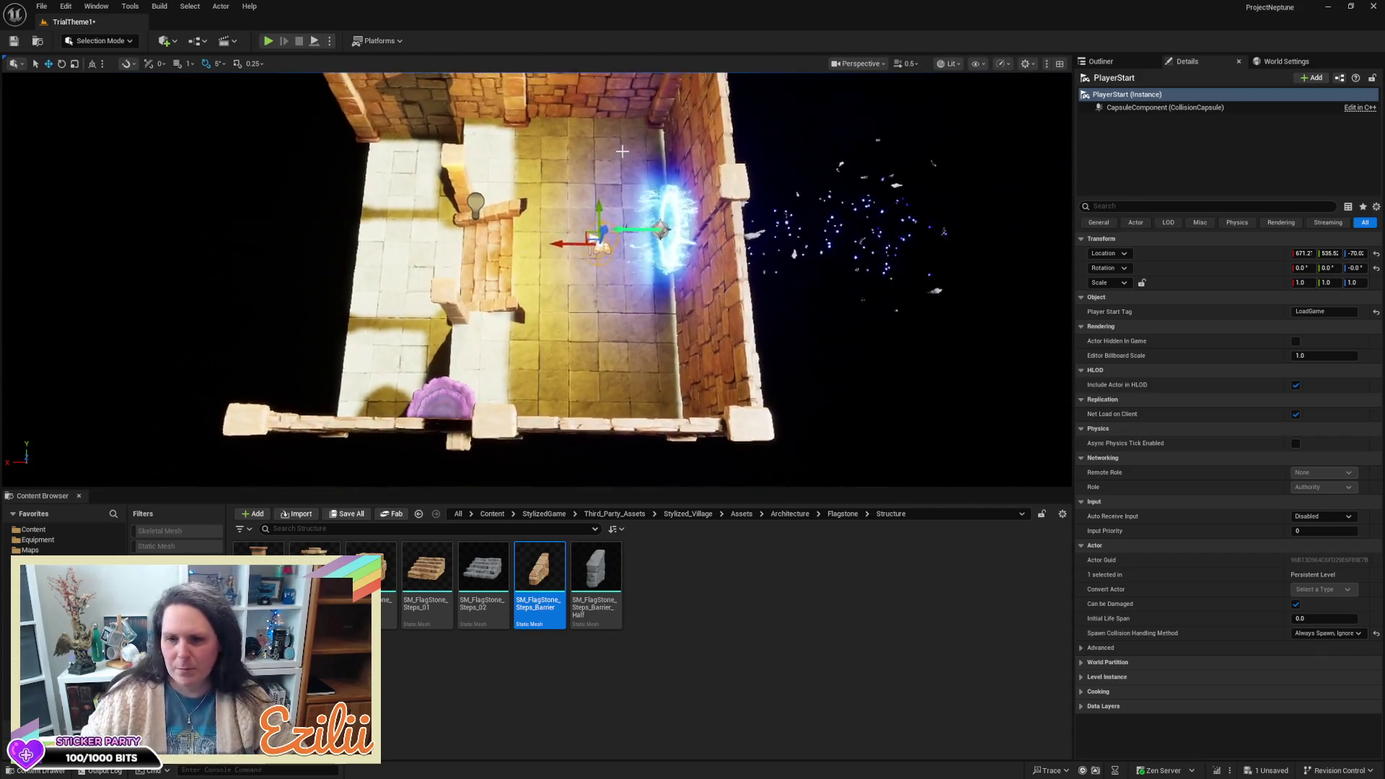
pyautogui.moveTo(731, 491); pyautogui.dragTo(859, 462)
pyautogui.rightClick(902, 365)
pyautogui.write('2222222222222222222222222222')
pyautogui.press('BackSpace')
pyautogui.press('BackSpace')
pyautogui.press('BackSpace')
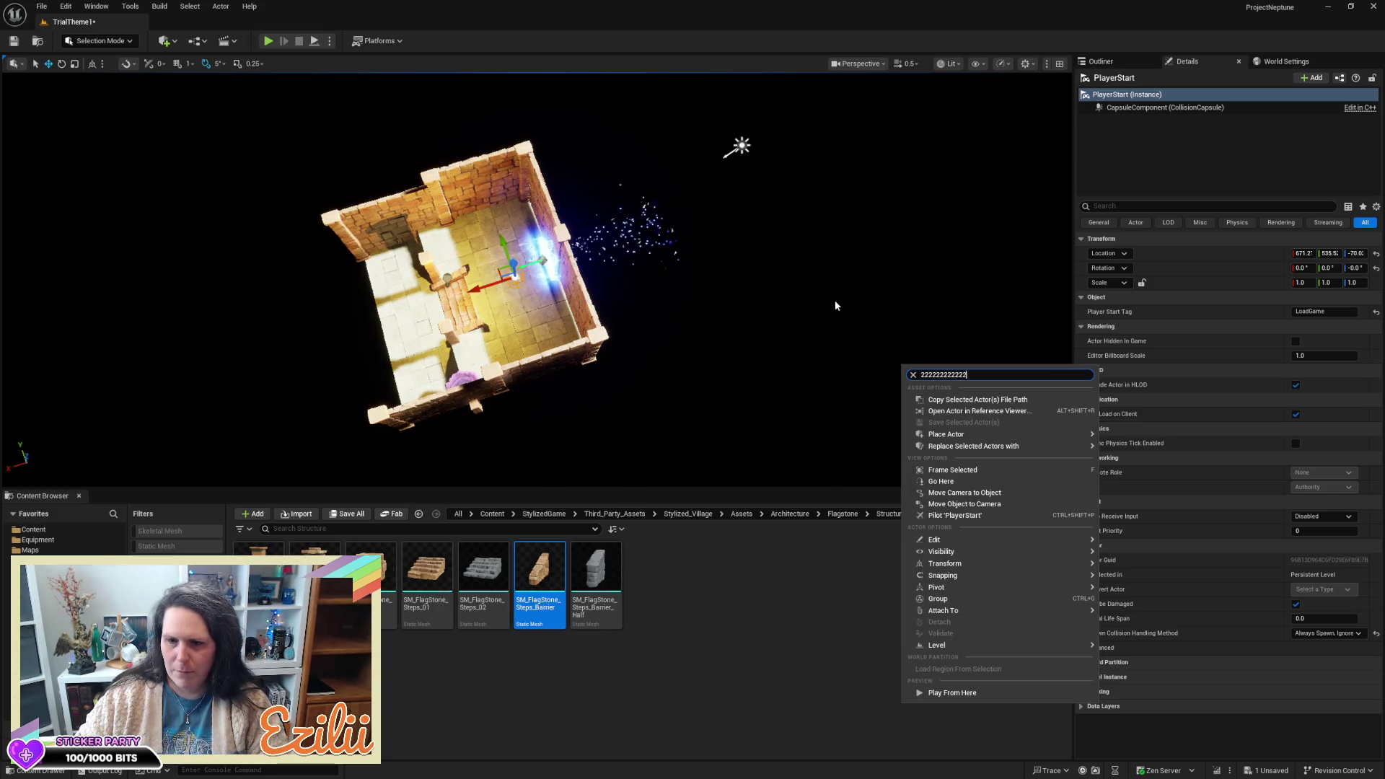
pyautogui.write('222222222222222222222222')
pyautogui.press('BackSpace')
pyautogui.press('BackSpace')
pyautogui.press('BackSpace')
pyautogui.write('22222222')
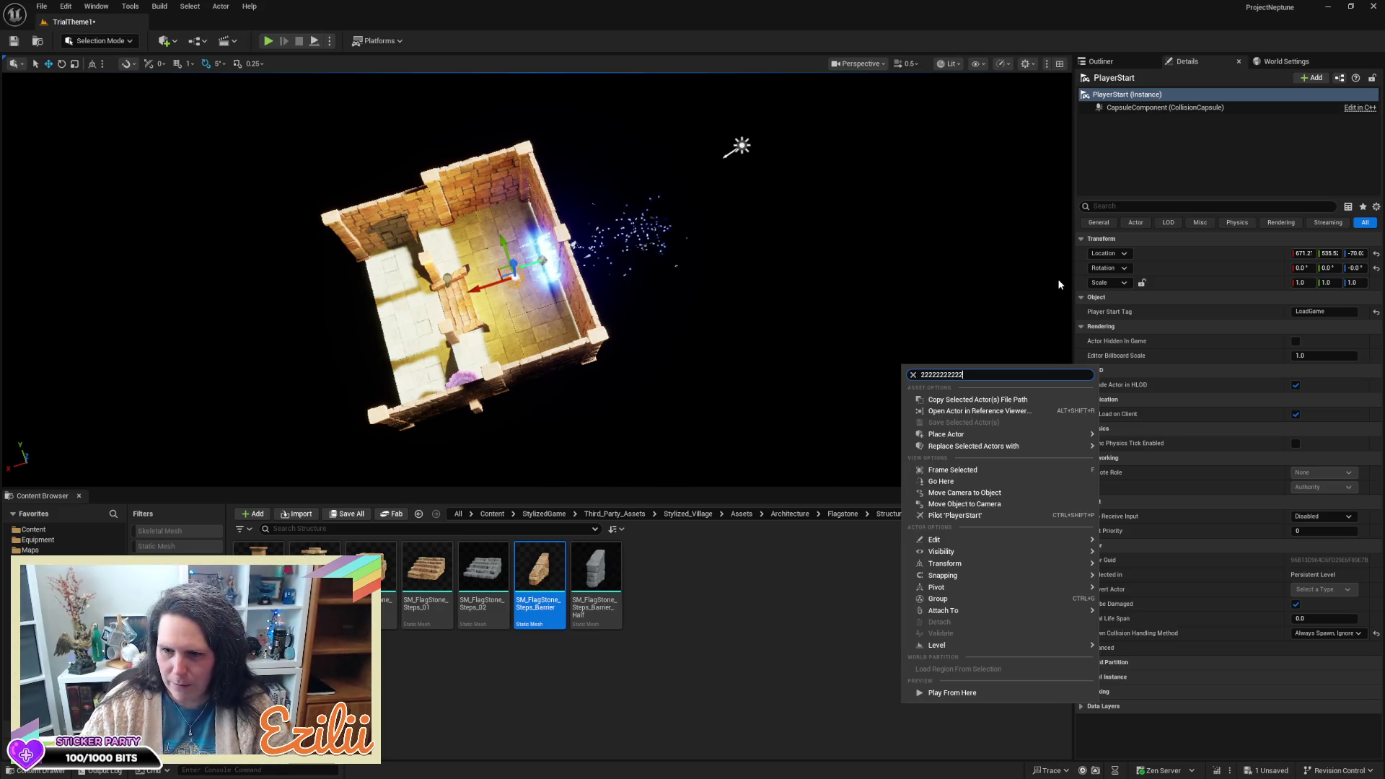
pyautogui.press('BackSpace')
pyautogui.press('BackSpace')
pyautogui.press('BackSpace')
pyautogui.write('222222222222222222222222')
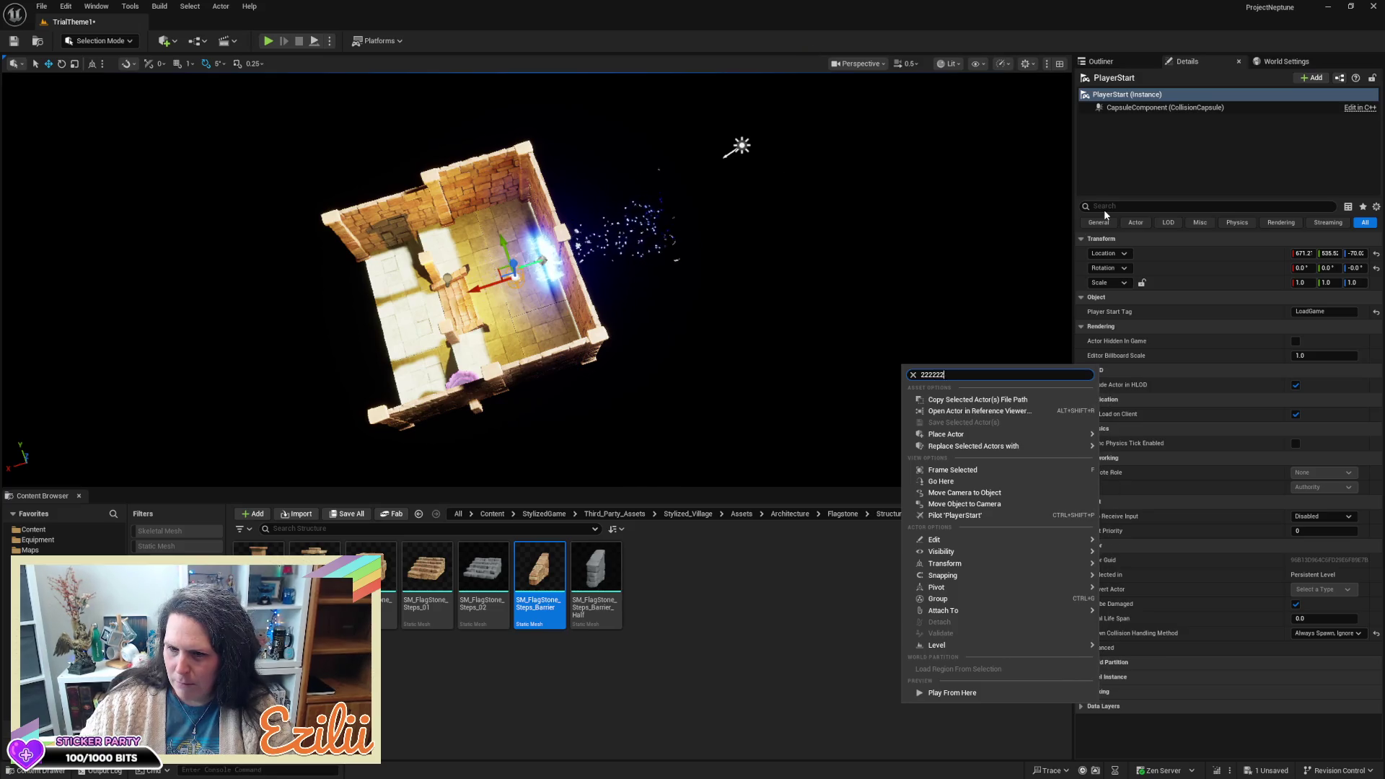
pyautogui.click(1104, 209)
pyautogui.write('22222222222222222222222222222222222222222222222222222222222222222')
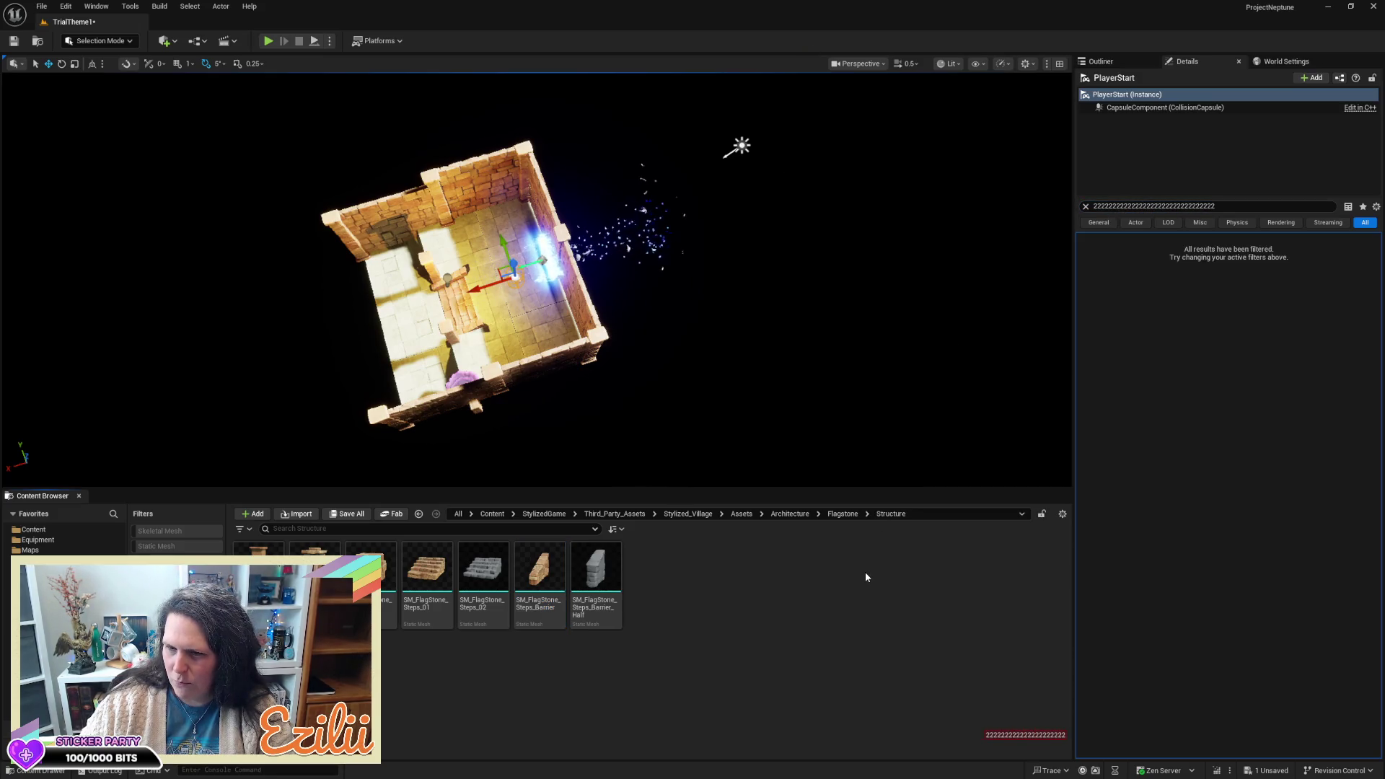
# Step: Deselect the PlayerStart and bring up the File menu
pyautogui.press('Escape')
pyautogui.write('222222222222222222222222222222222222222222222222222')
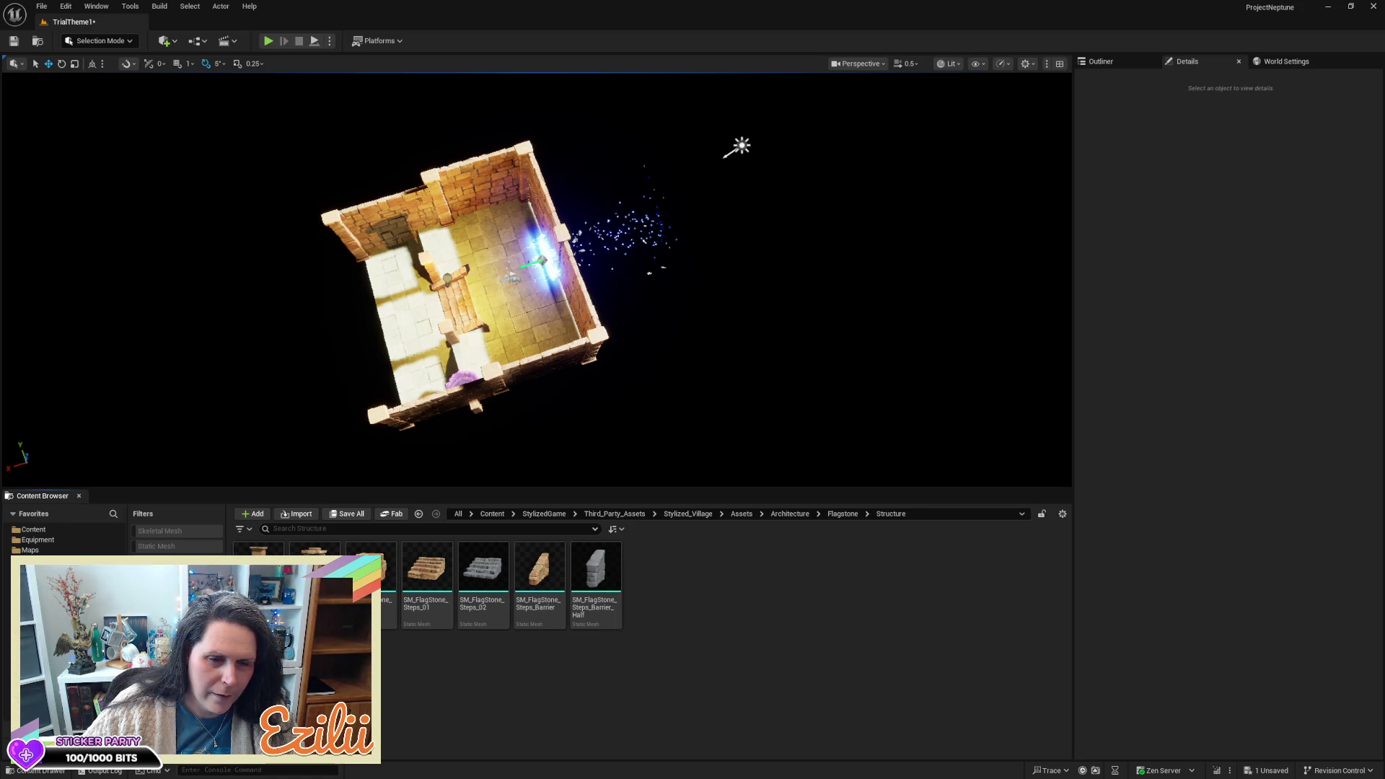
pyautogui.click(41, 8)
pyautogui.write('22222')
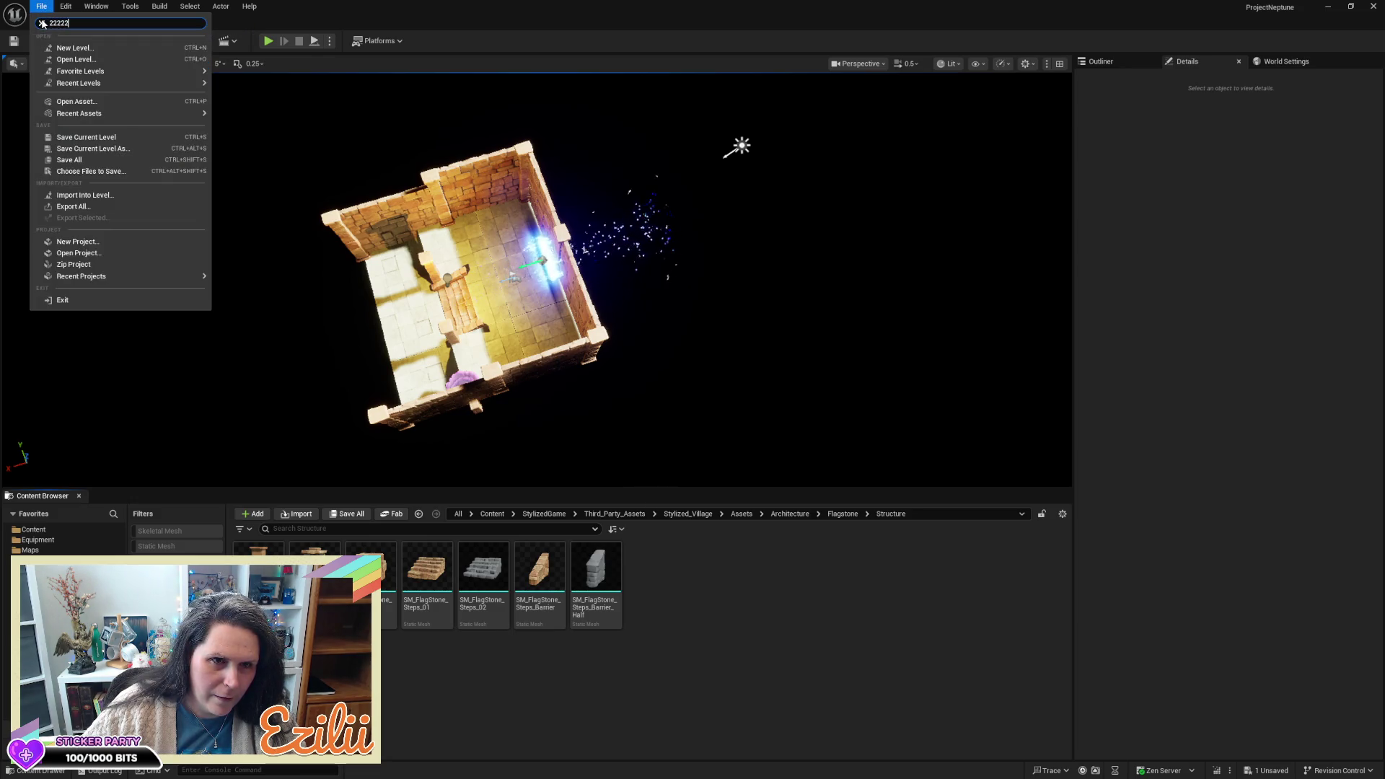